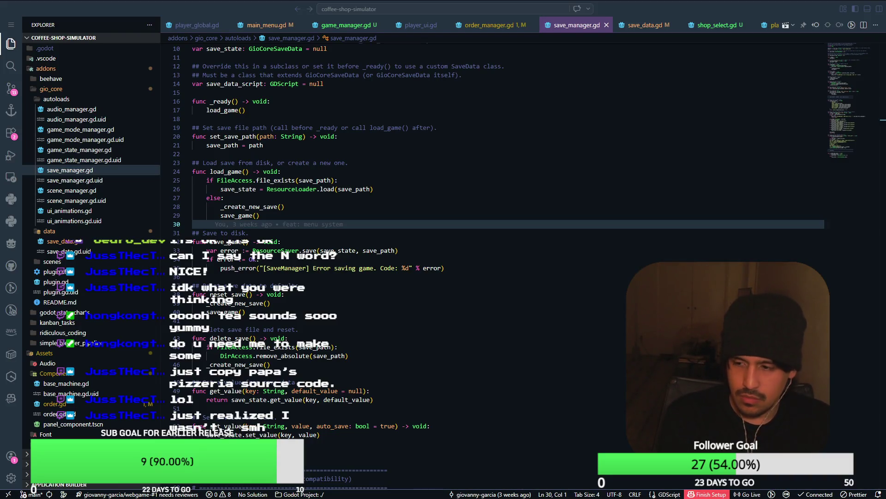
# Step: Look over save_manager.gd, order_manager.gd, player_ui.gd and game_manager.gd
pyautogui.click(429, 408)
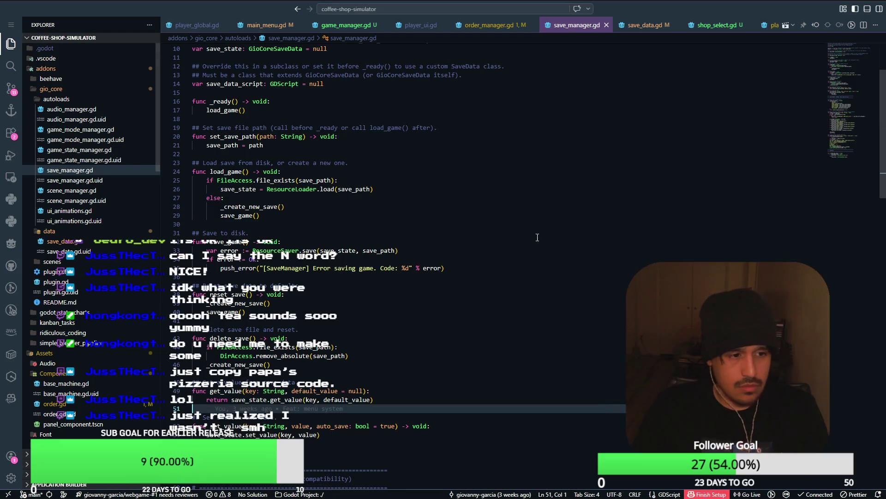
pyautogui.scroll(4, 430, 238)
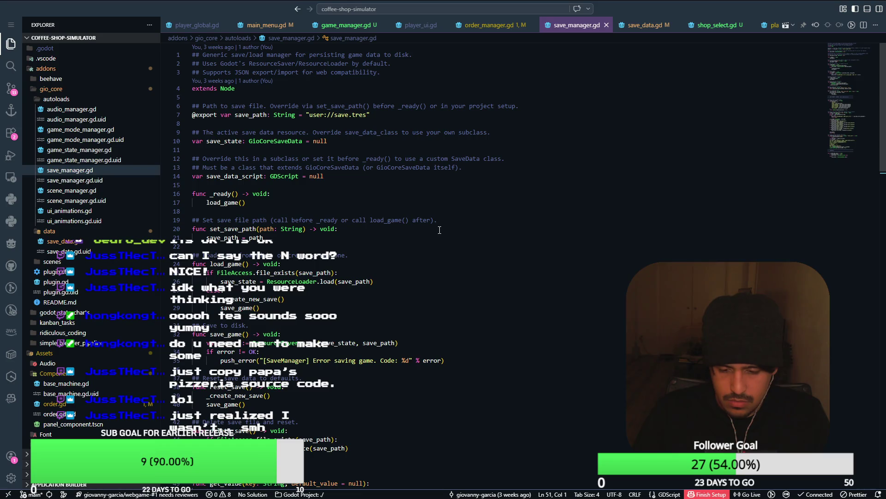
pyautogui.moveTo(402, 220)
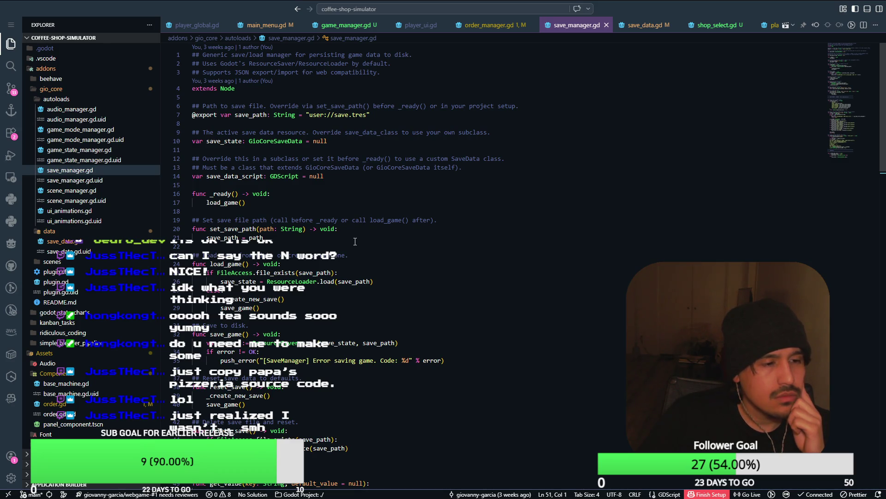
pyautogui.click(489, 25)
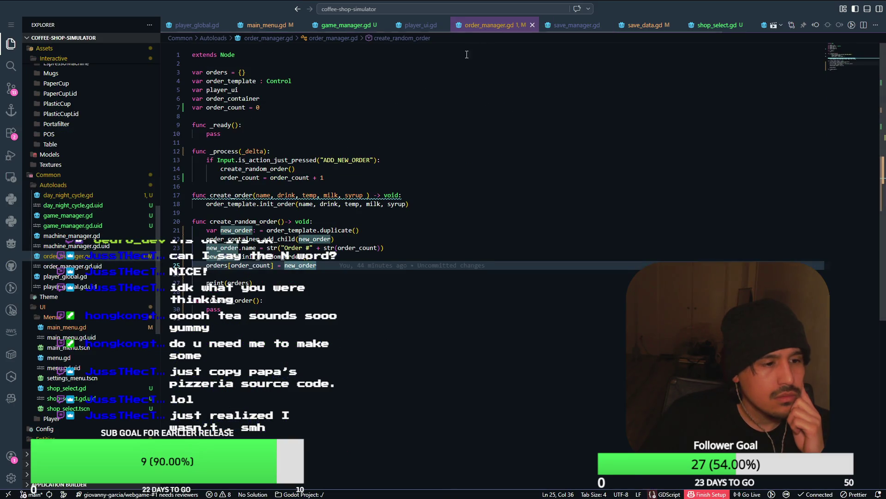
pyautogui.click(417, 25)
pyautogui.click(343, 26)
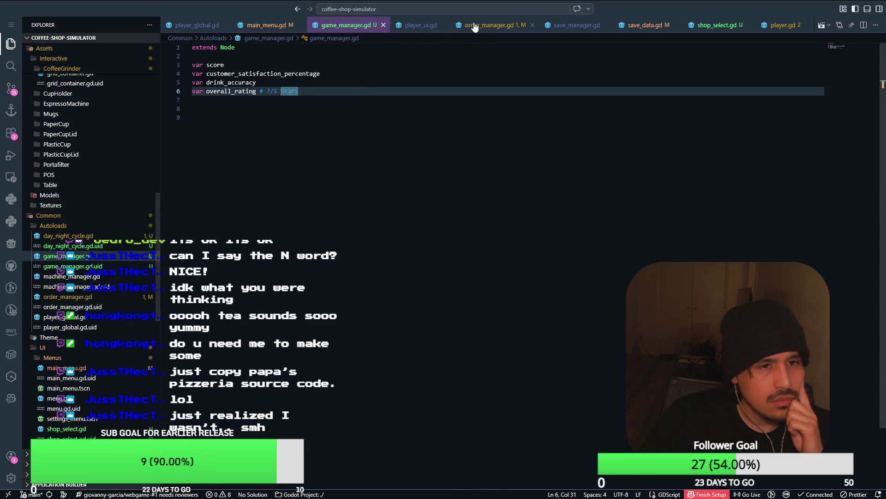
pyautogui.click(489, 25)
# Step: Bring up shop_select.gd and put the caret after the print call on line 14
pyautogui.click(717, 25)
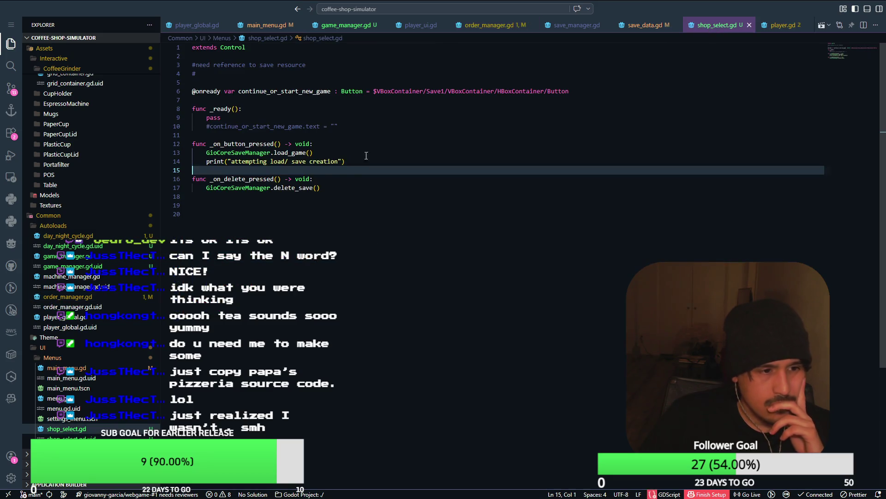
pyautogui.click(375, 165)
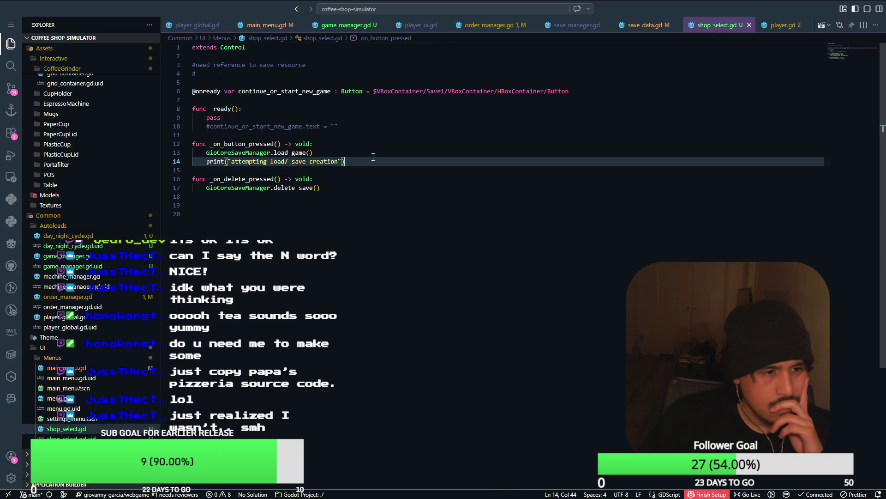
pyautogui.click(372, 153)
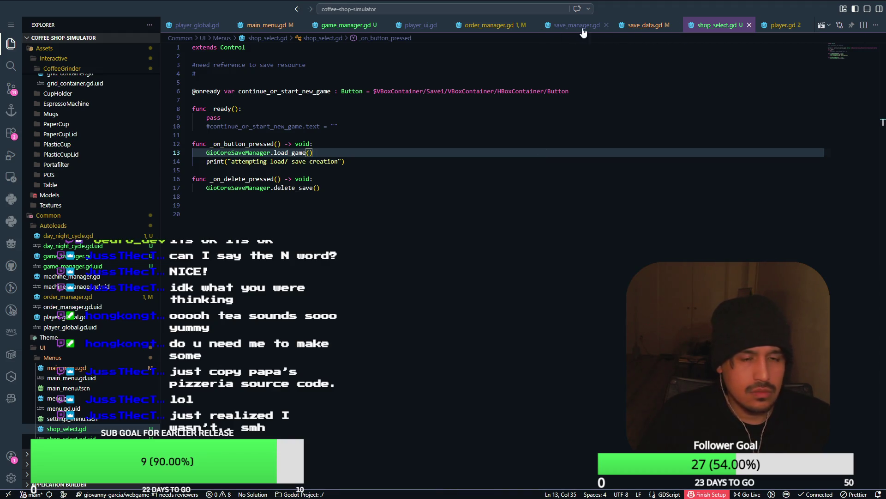
pyautogui.click(636, 29)
pyautogui.click(717, 24)
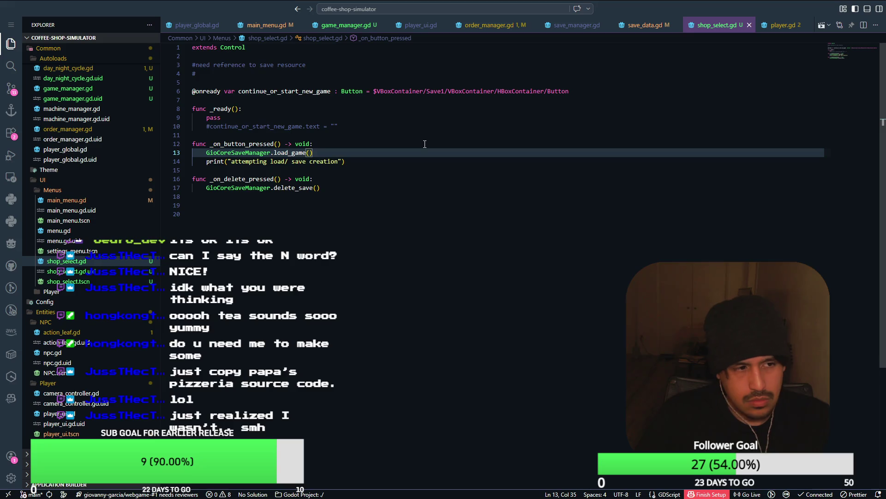
pyautogui.click(367, 161)
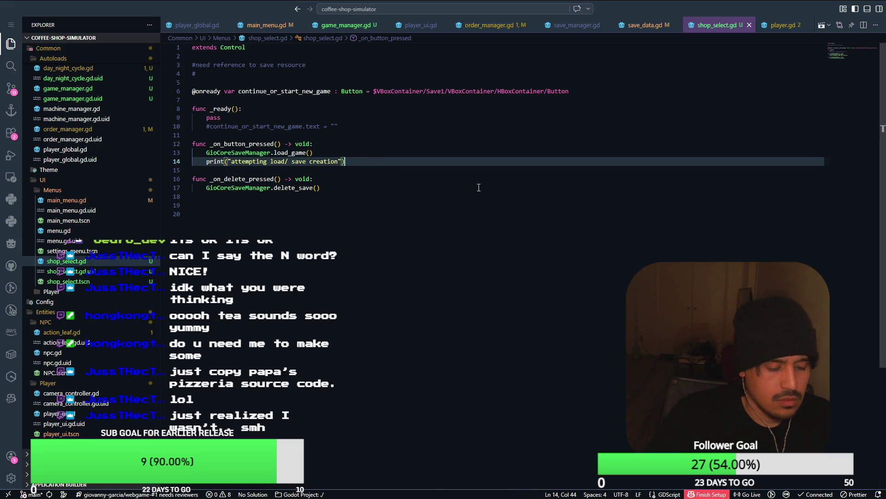
# Step: Add the comment '#load coffee shop scene with the save as arguments?' below the print call
pyautogui.press('Return')
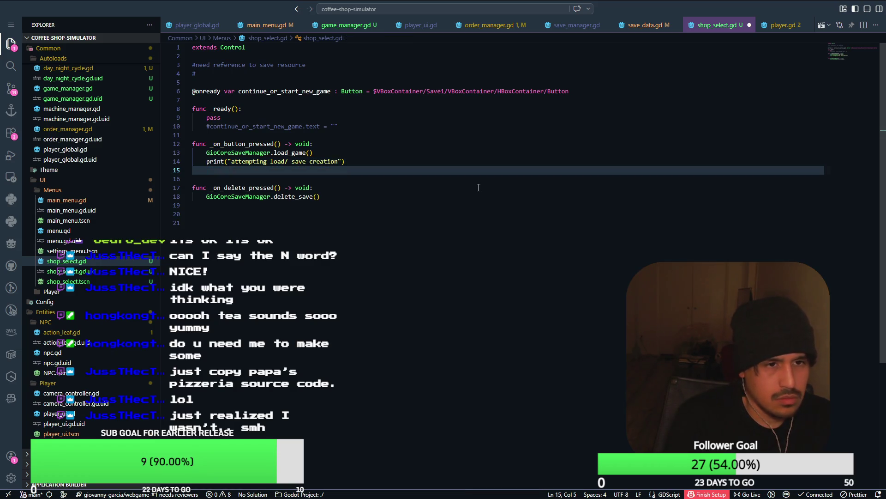
pyautogui.write('#load coffee shop scene with begin')
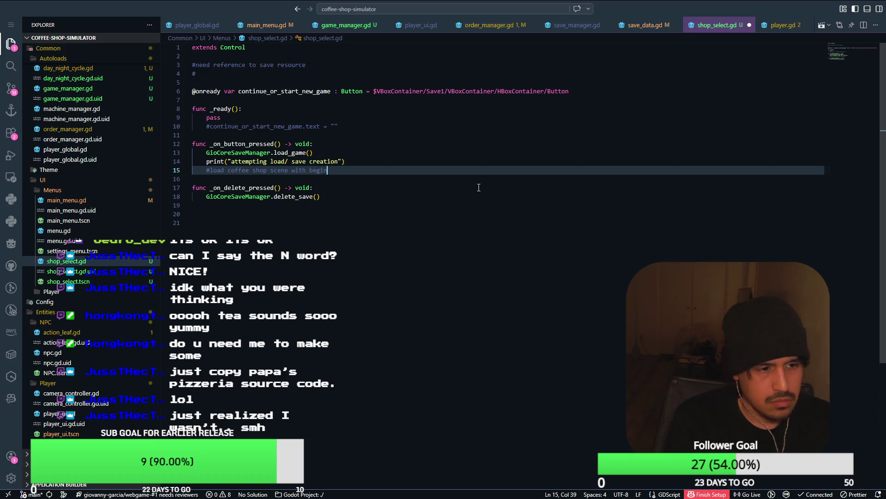
pyautogui.press('BackSpace')
pyautogui.press('BackSpace')
pyautogui.press('BackSpace')
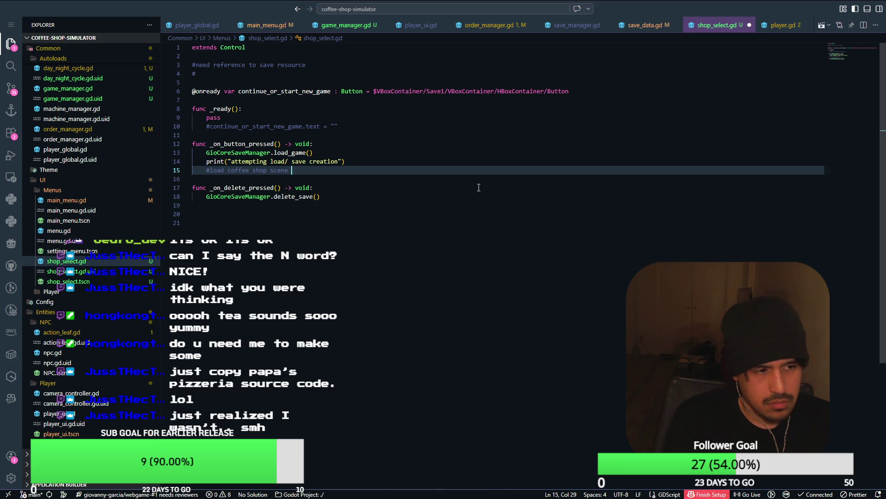
pyautogui.write('while')
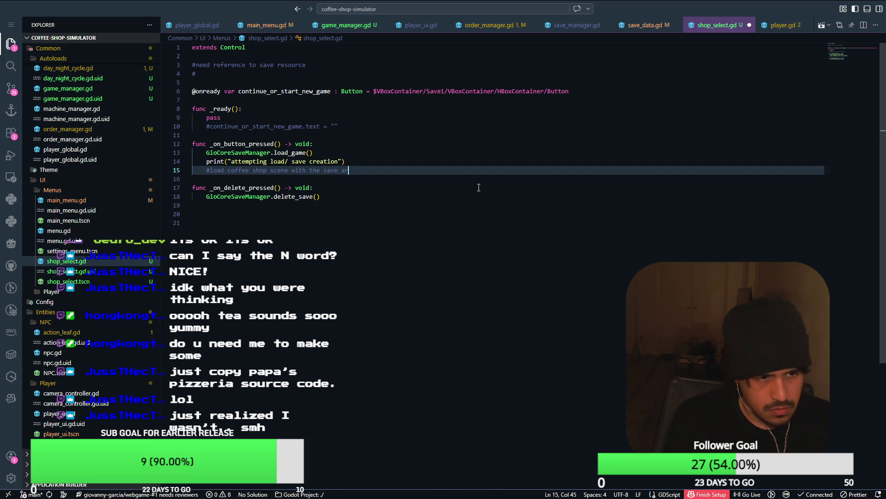
pyautogui.write('ments?')
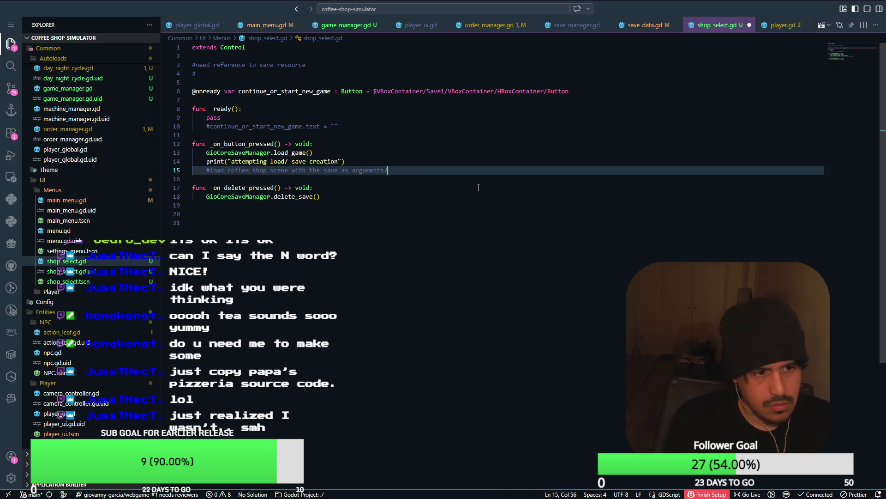
pyautogui.press('Return')
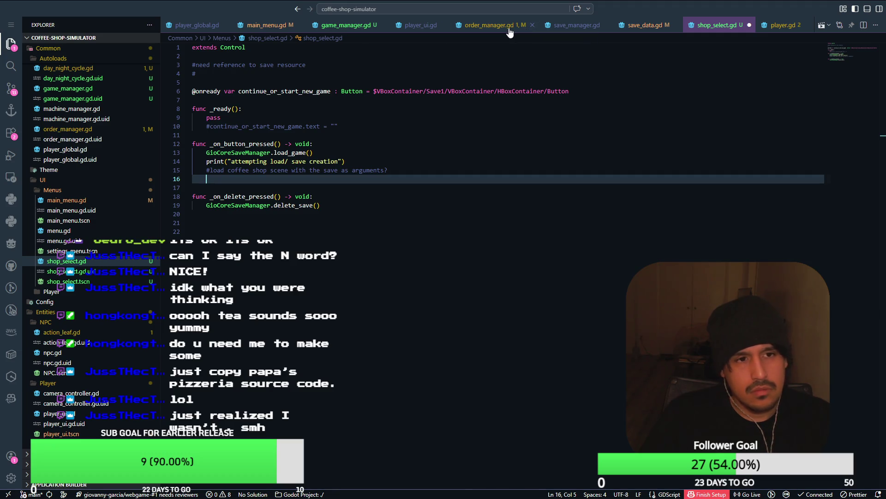
# Step: Glance at save_data.gd, return to shop_select.gd, then switch to Godot
pyautogui.click(646, 26)
pyautogui.hotkey('ctrl', 'Tab')
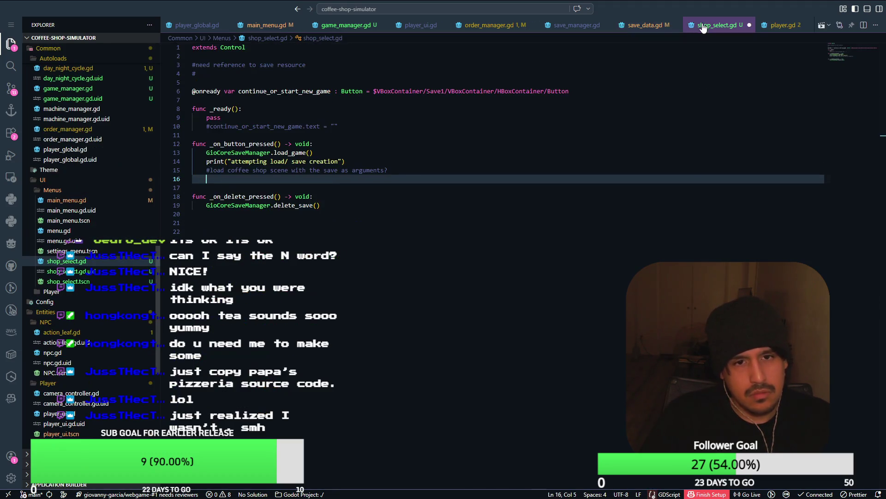
pyautogui.click(646, 26)
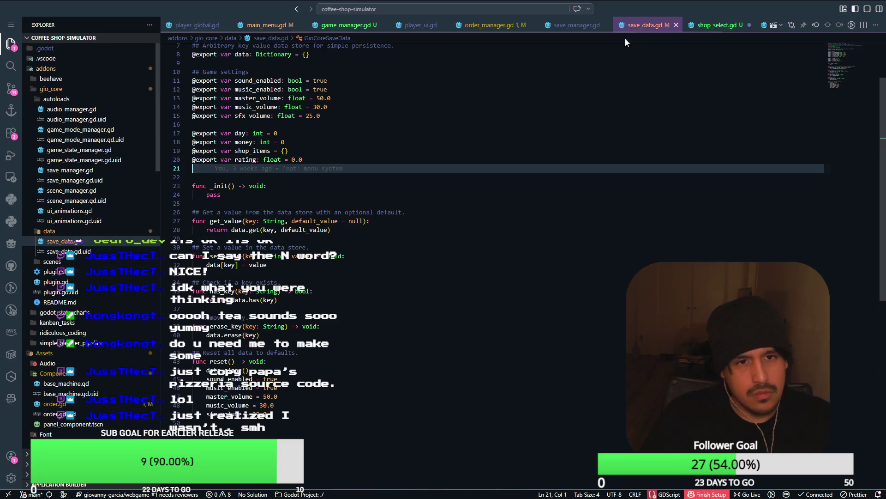
pyautogui.click(720, 30)
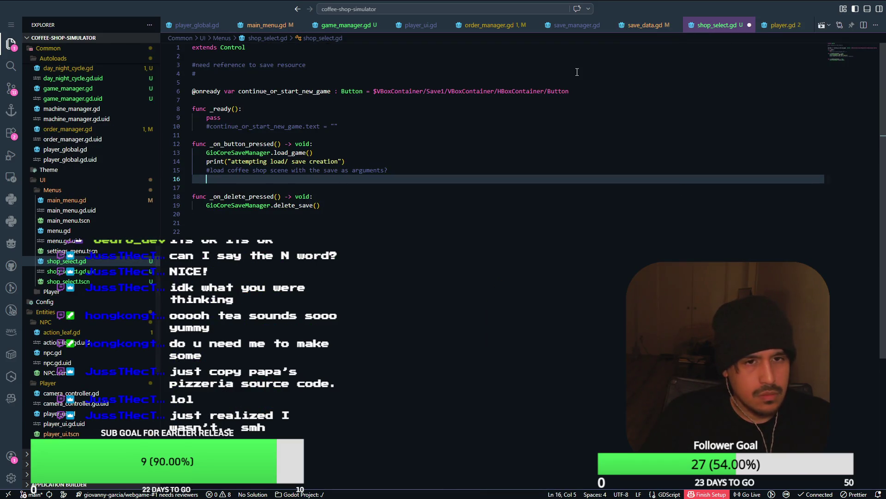
pyautogui.hotkey('alt', 'Tab')
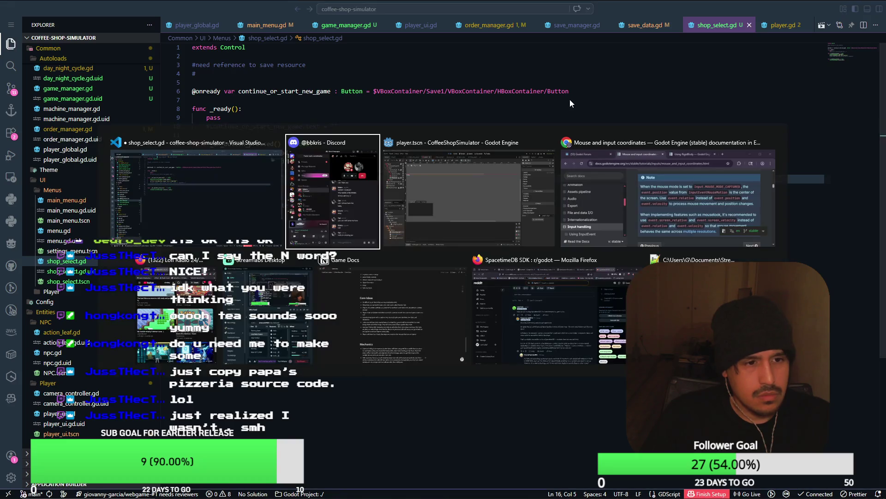
# Step: Open the shop_select scene tab and launch it with Run Current Scene
pyautogui.click(464, 39)
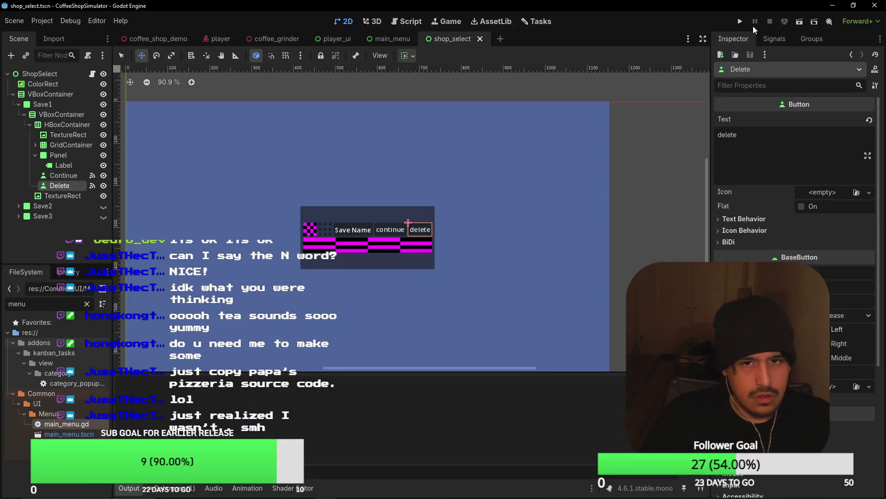
pyautogui.click(804, 20)
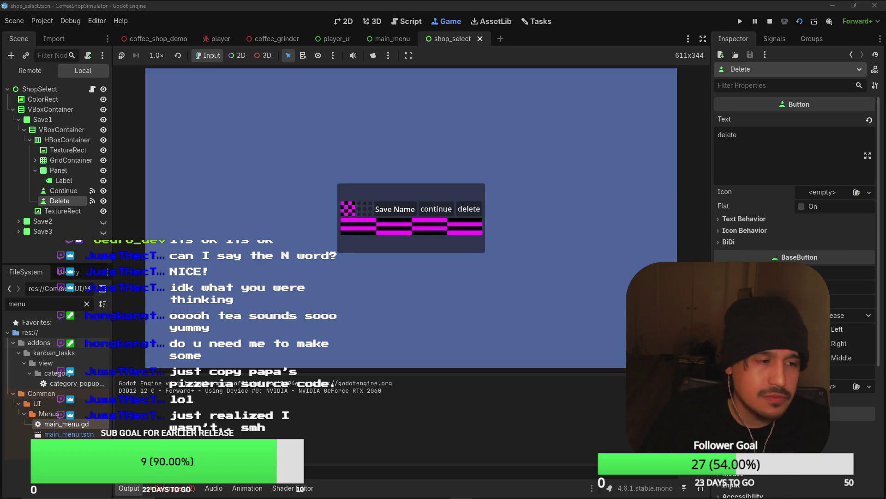
# Step: Change the Label's text from 'Save Name' to 'money:'
pyautogui.click(64, 180)
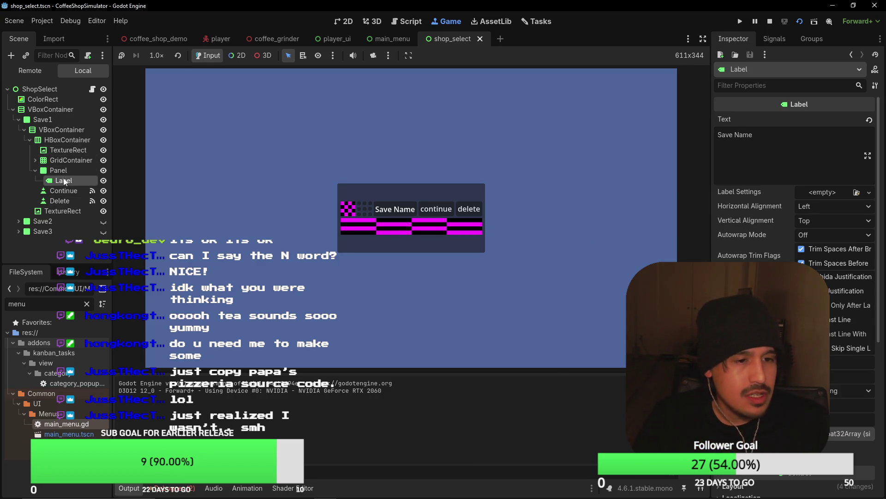
pyautogui.moveTo(753, 141); pyautogui.dragTo(705, 137)
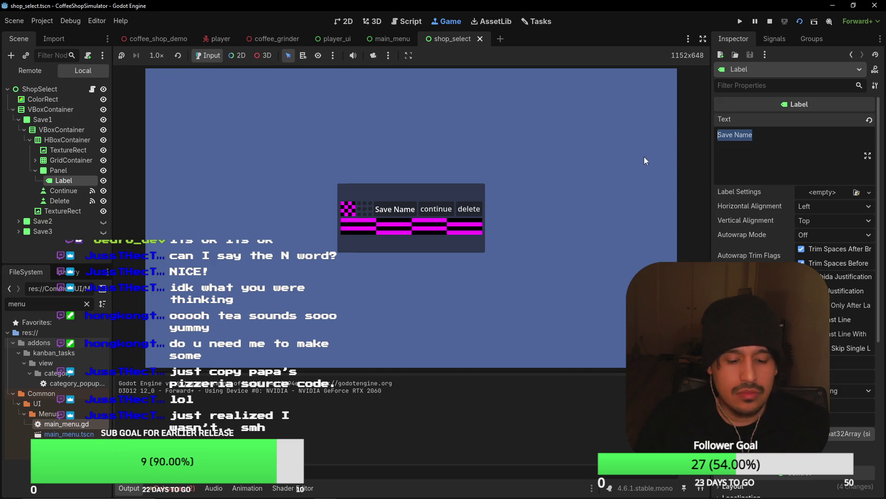
pyautogui.write('int')
pyautogui.press('BackSpace')
pyautogui.press('BackSpace')
pyautogui.press('BackSpace')
pyautogui.write('money')
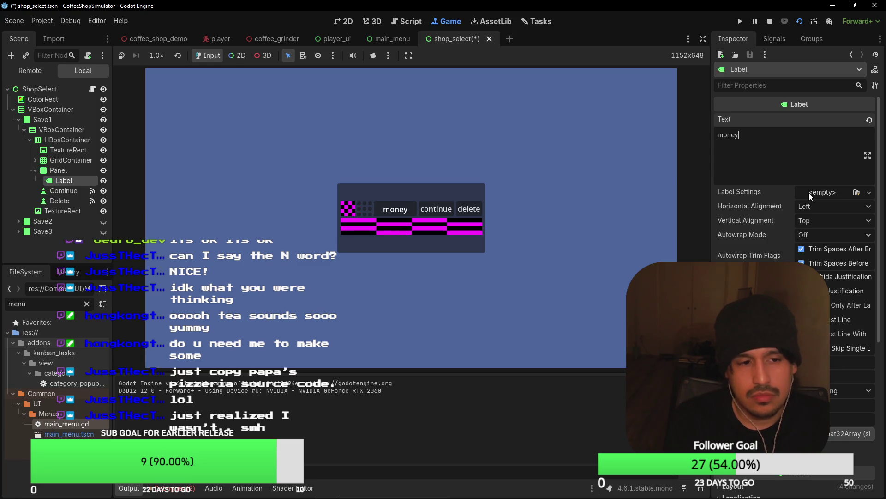
pyautogui.write(':')
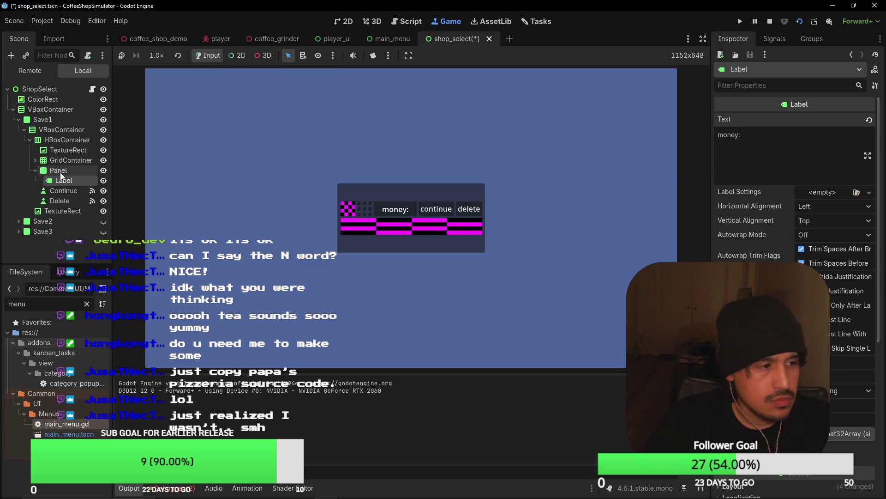
# Step: Copy the Label's node path and return to shop_select.gd in VS Code
pyautogui.rightClick(62, 177)
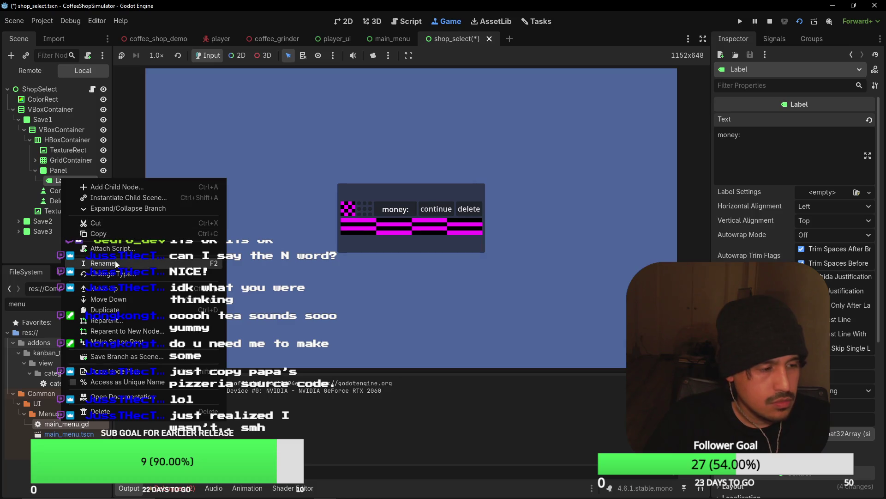
pyautogui.click(91, 112)
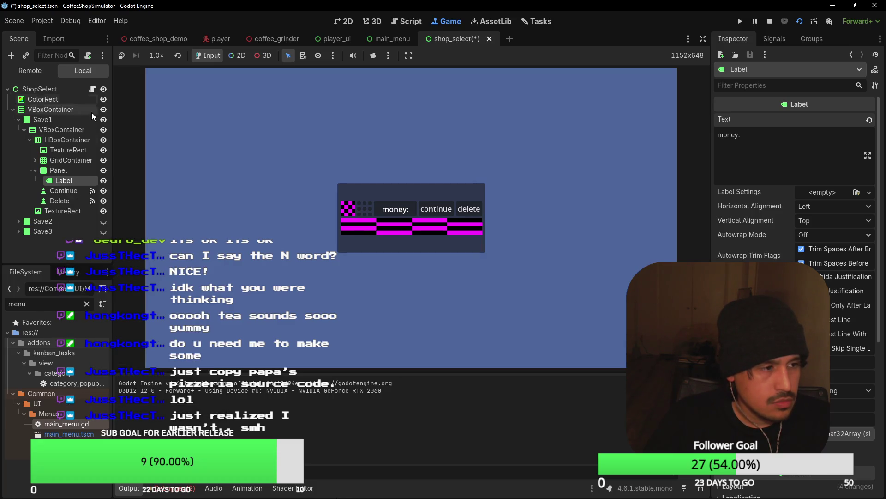
pyautogui.rightClick(71, 180)
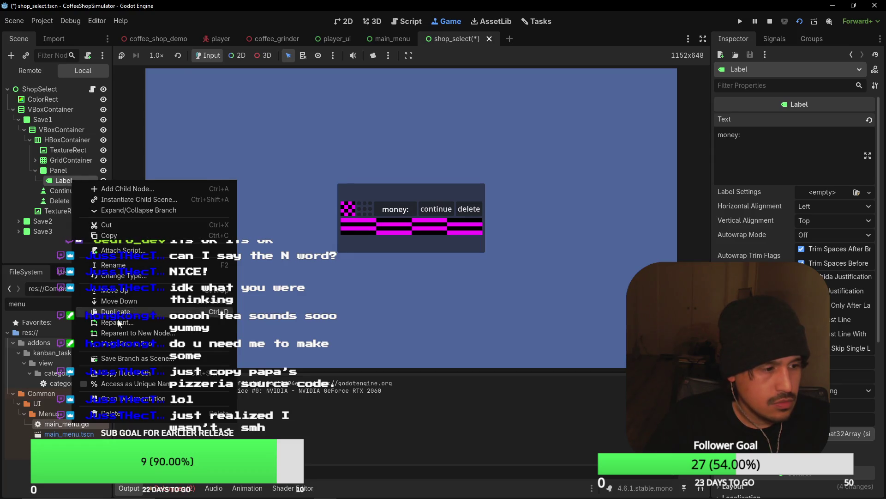
pyautogui.click(120, 375)
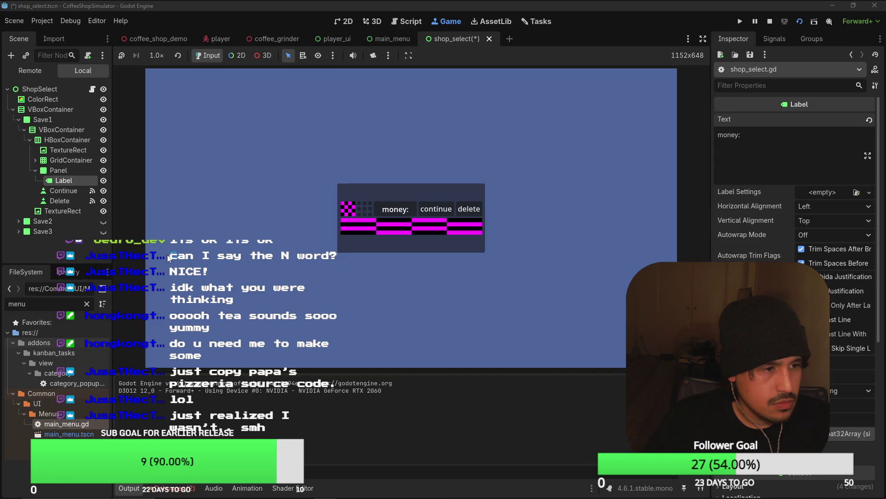
pyautogui.hotkey('alt', 'Tab')
pyautogui.click(263, 91)
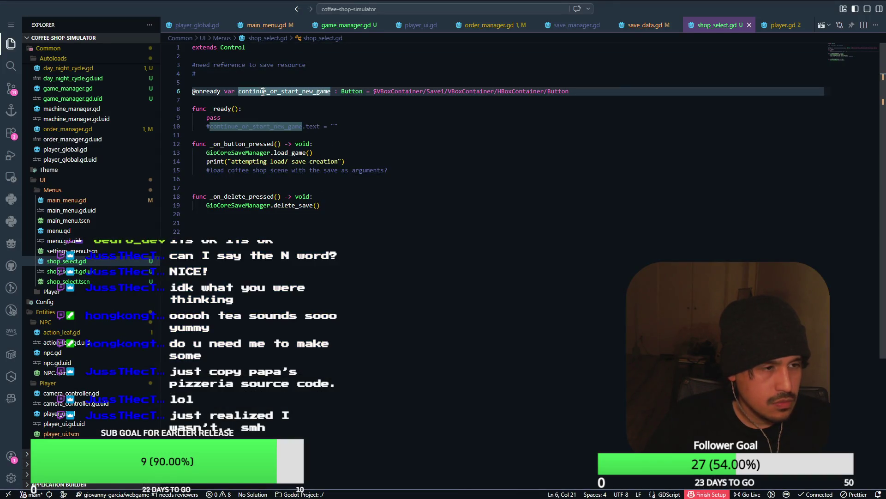
pyautogui.click(625, 93)
pyautogui.press('Return')
pyautogui.write('@onready var money_label :')
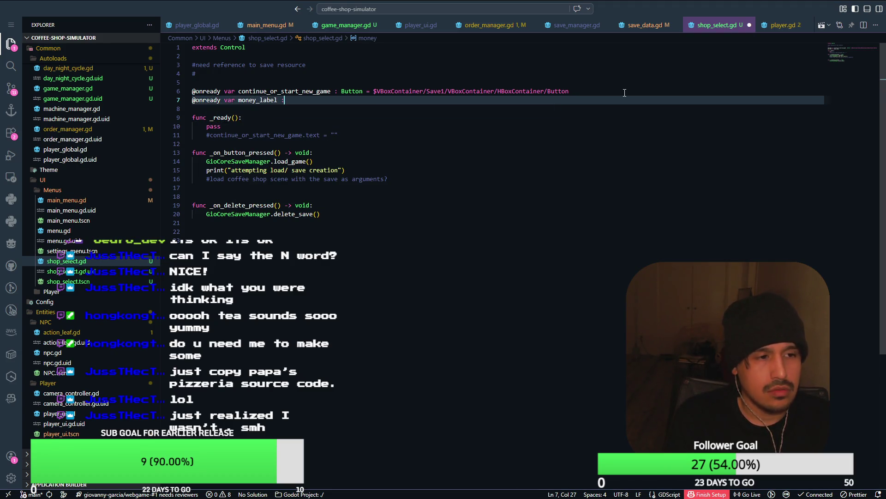
pyautogui.write('Label = ')
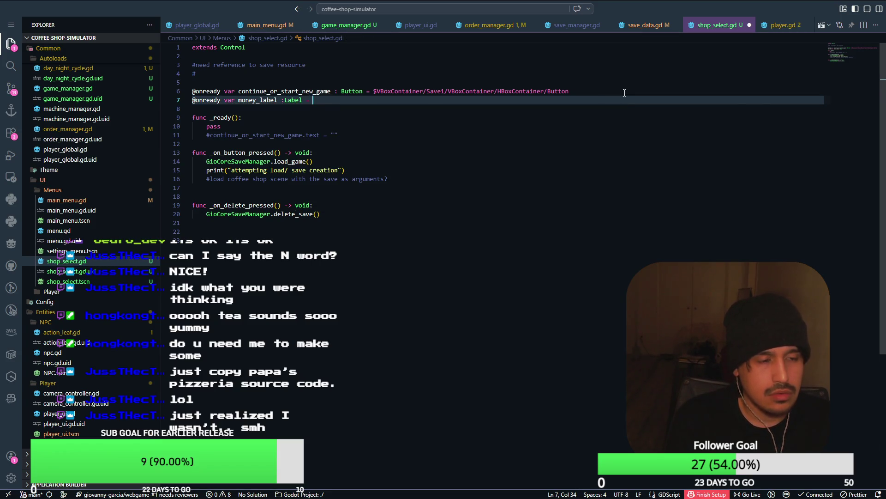
pyautogui.write('$')
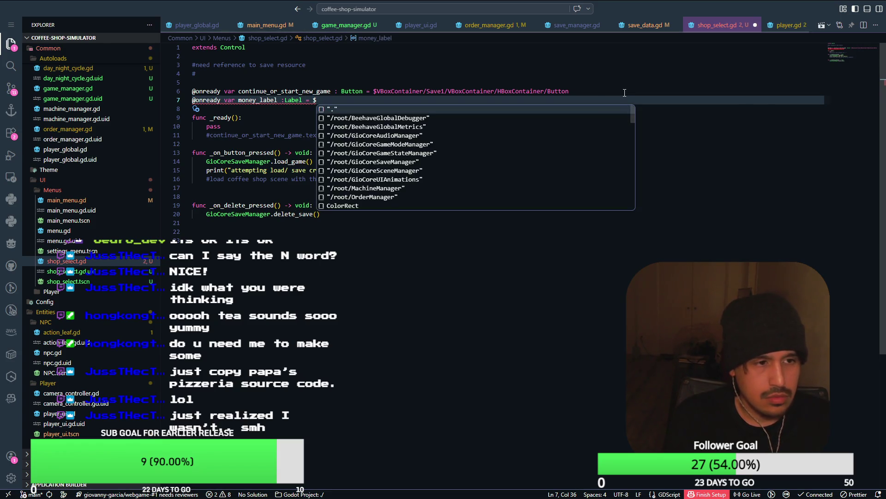
pyautogui.write('VBoxContainer/Save1/VBoxContainer/HBoxContainer/Panel/Label')
pyautogui.hotkey('ctrl', 'k')
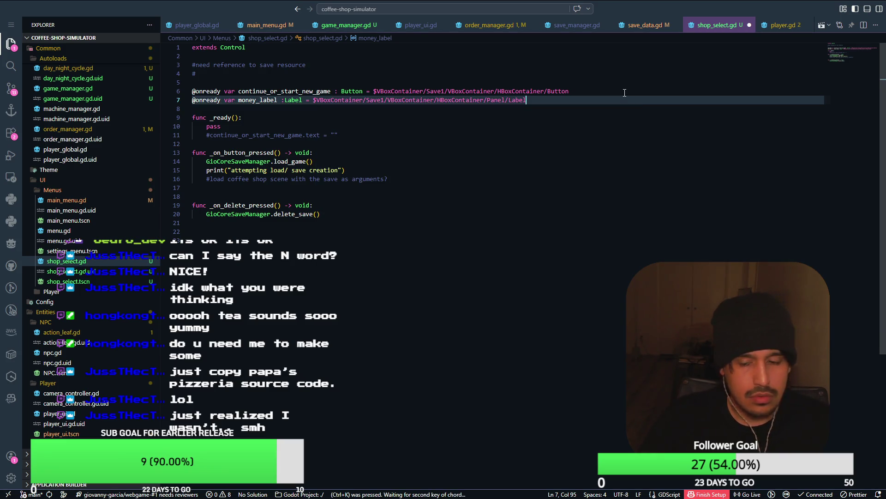
pyautogui.press('s')
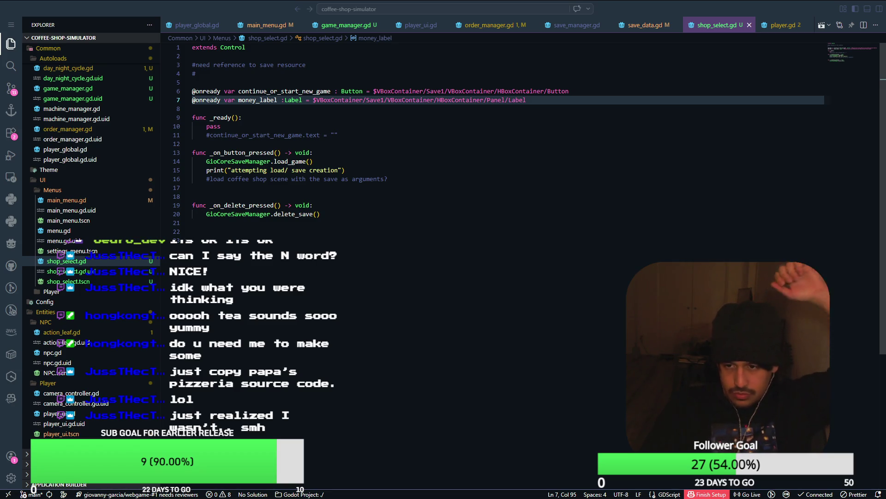
pyautogui.rightClick(688, 309)
pyautogui.press('Escape')
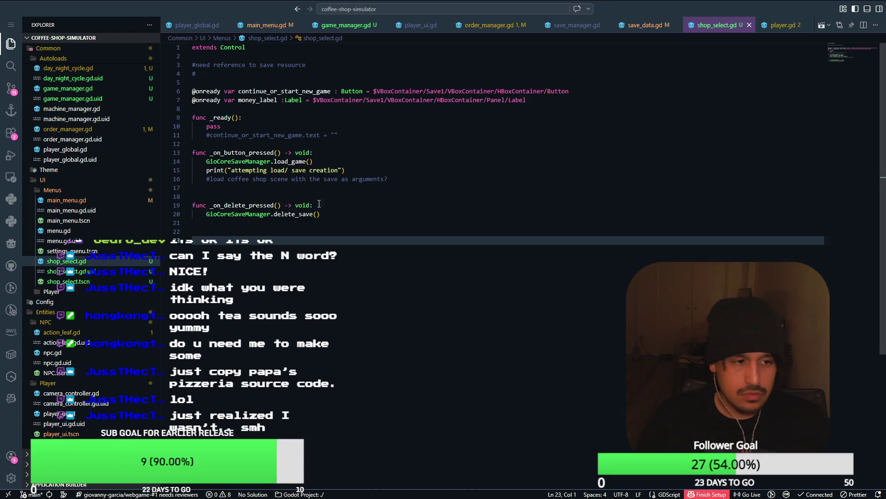
# Step: Replace pass in _ready with 'money_label.text =' and bring up save_data.gd
pyautogui.click(369, 169)
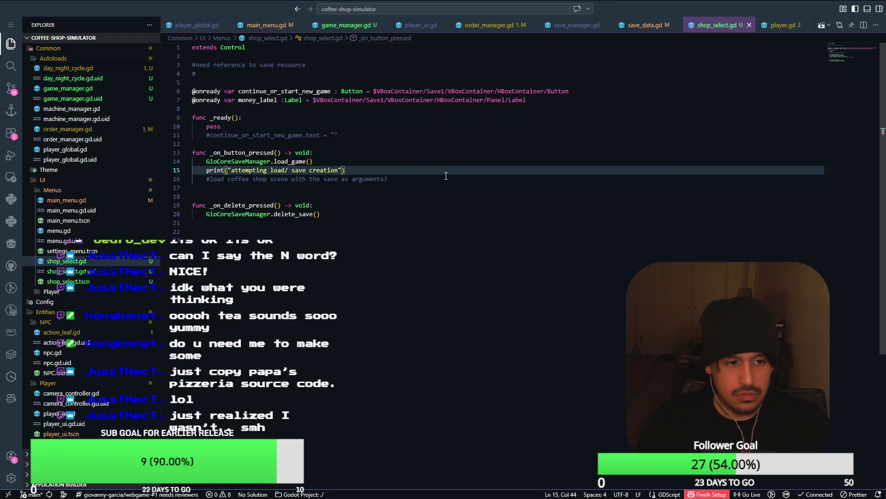
pyautogui.click(422, 179)
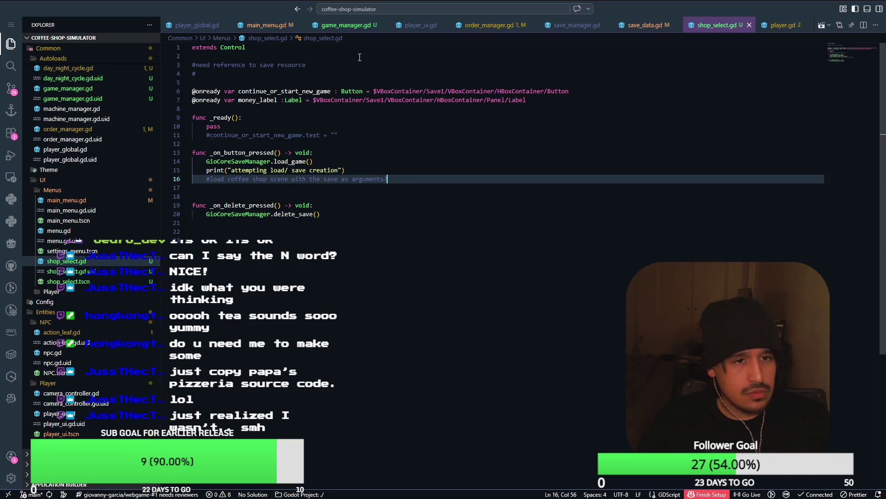
pyautogui.click(359, 126)
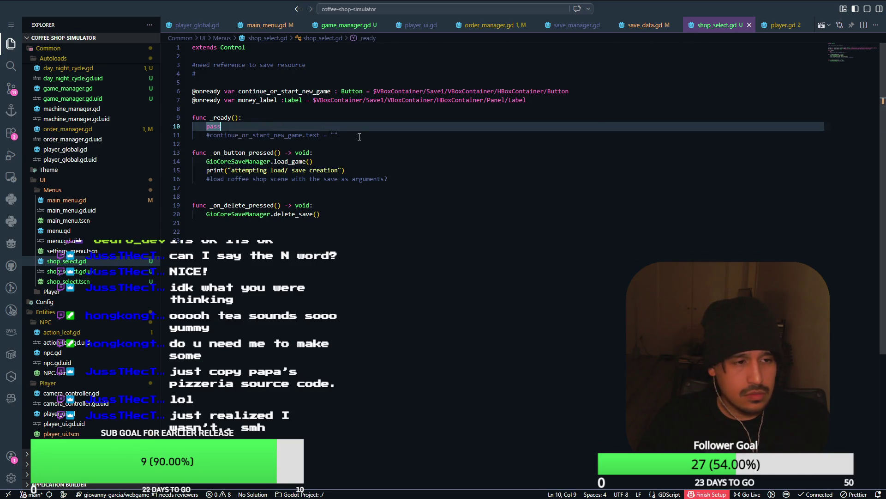
pyautogui.doubleClick(227, 130)
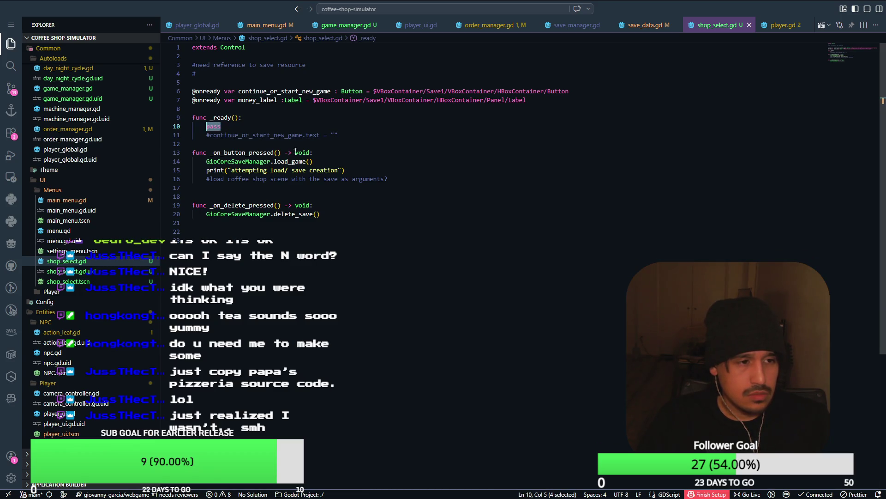
pyautogui.press('BackSpace')
pyautogui.write('mon')
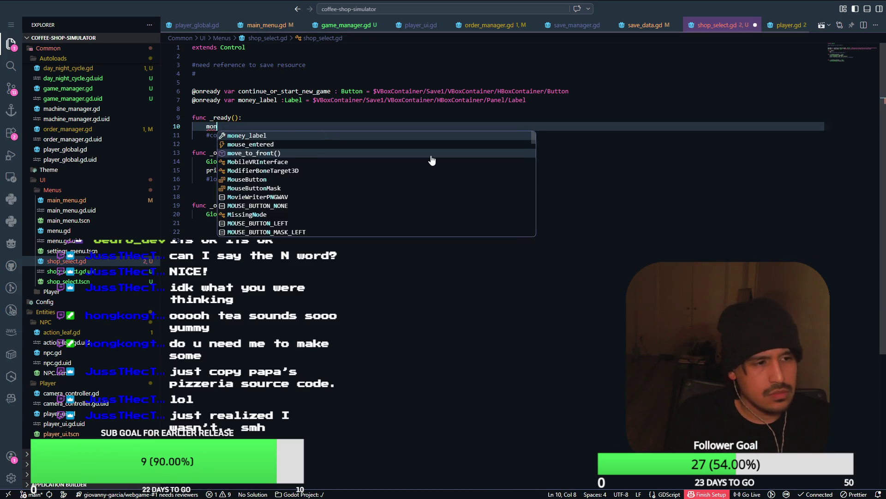
pyautogui.write('ey_label.text = m')
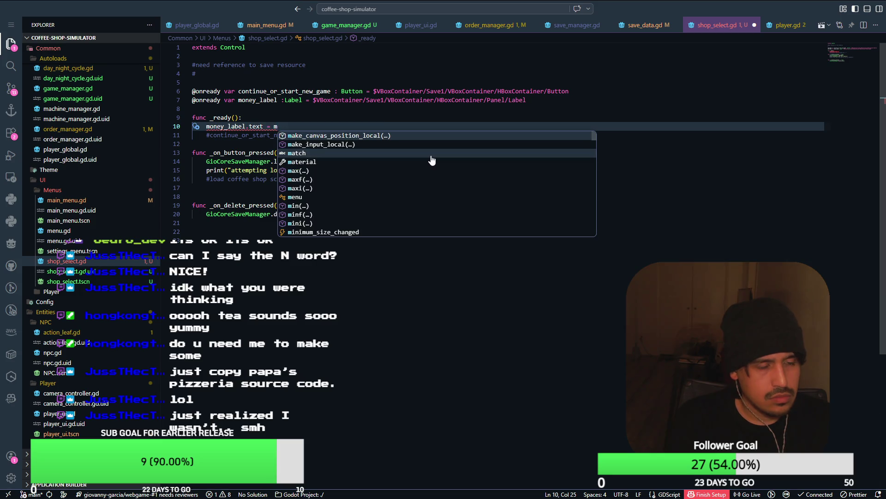
pyautogui.press('BackSpace')
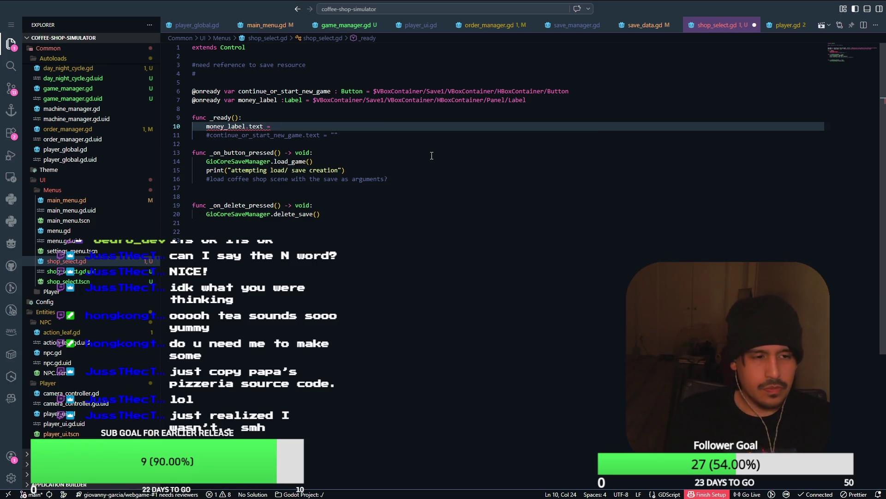
pyautogui.click(629, 25)
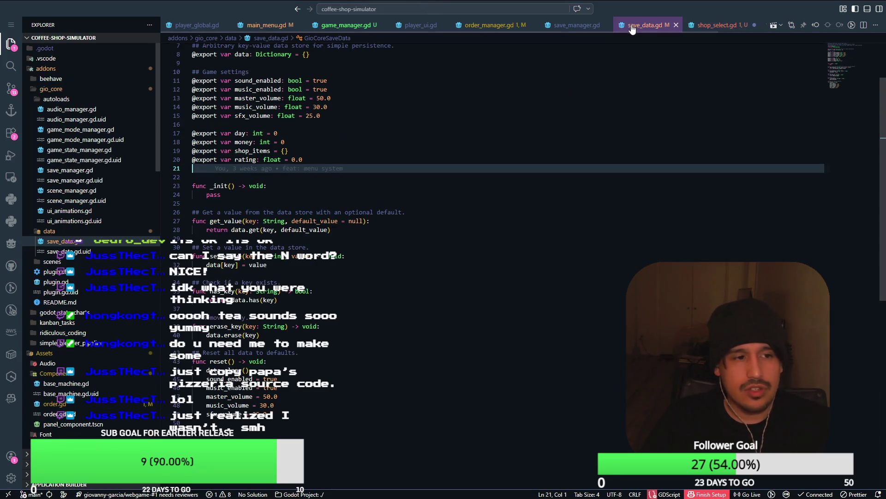
# Step: Review save_data.gd, save_manager.gd and order_manager.gd, then return to shop_select.gd
pyautogui.click(721, 26)
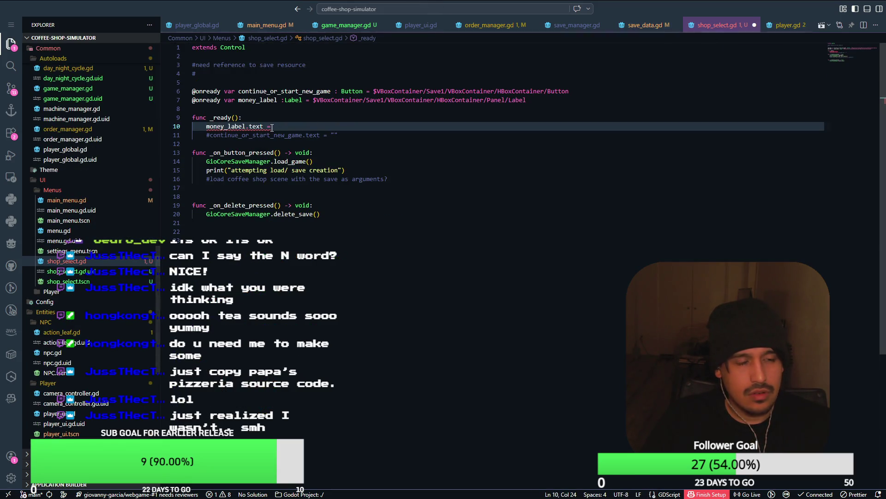
pyautogui.click(637, 31)
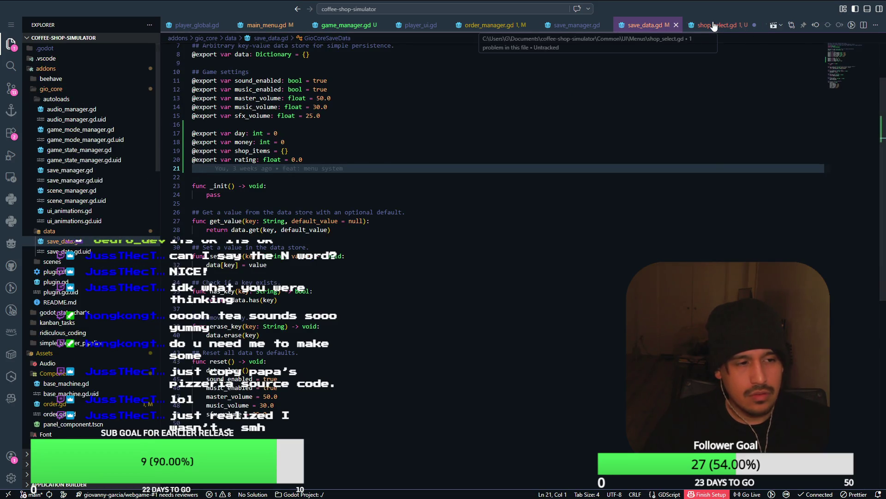
pyautogui.click(568, 26)
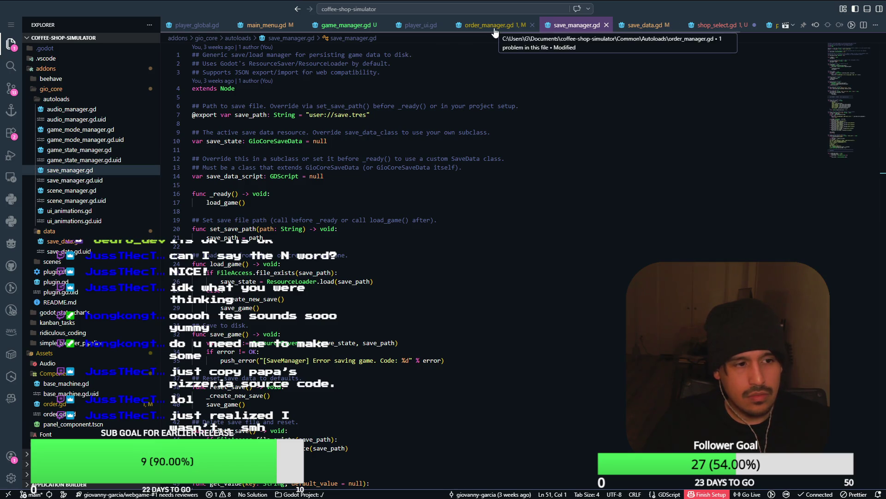
pyautogui.click(484, 33)
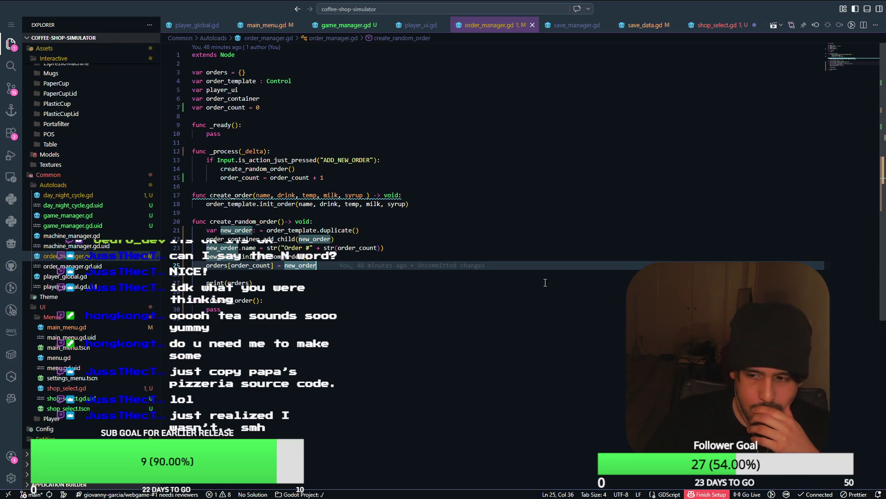
pyautogui.hotkey('alt', 'Tab')
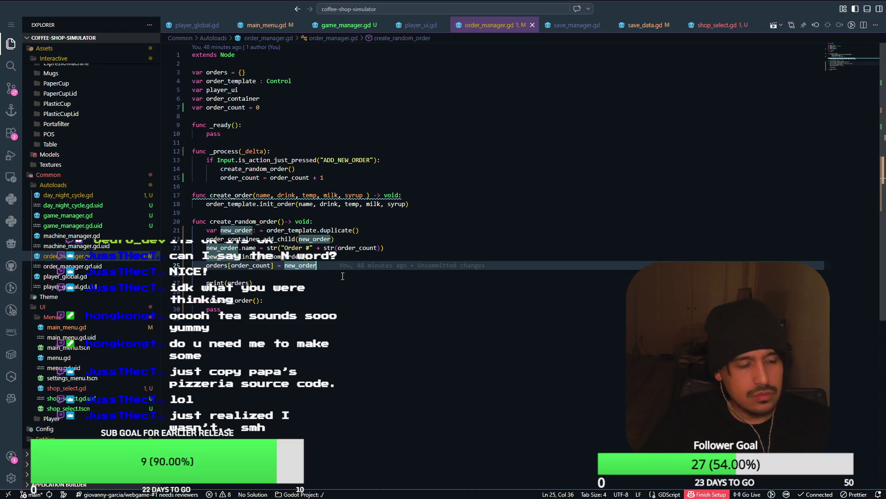
pyautogui.click(333, 257)
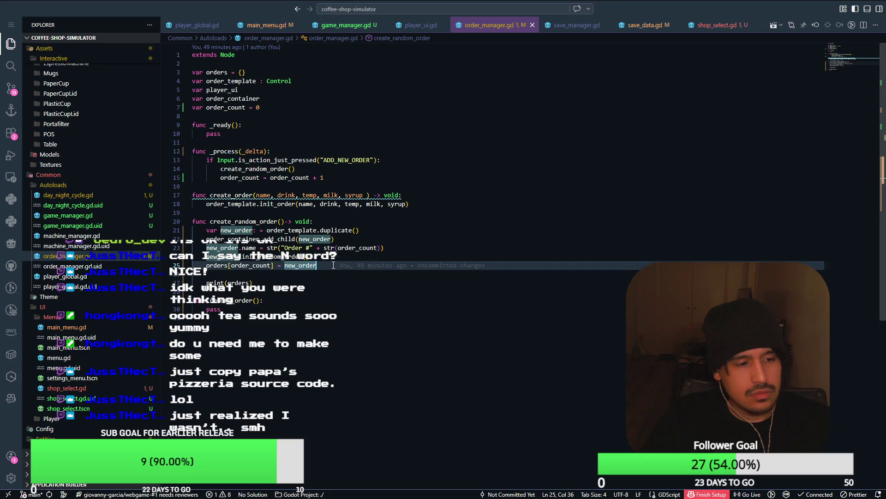
pyautogui.click(446, 317)
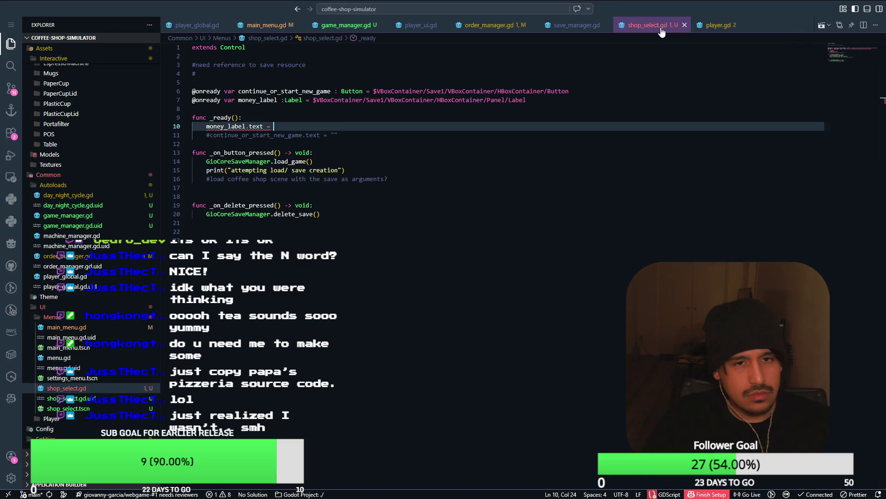
# Step: Browse game_manager.gd, player_global.gd, save_manager.gd and shop_select.gd
pyautogui.hotkey('ctrl', 'Tab')
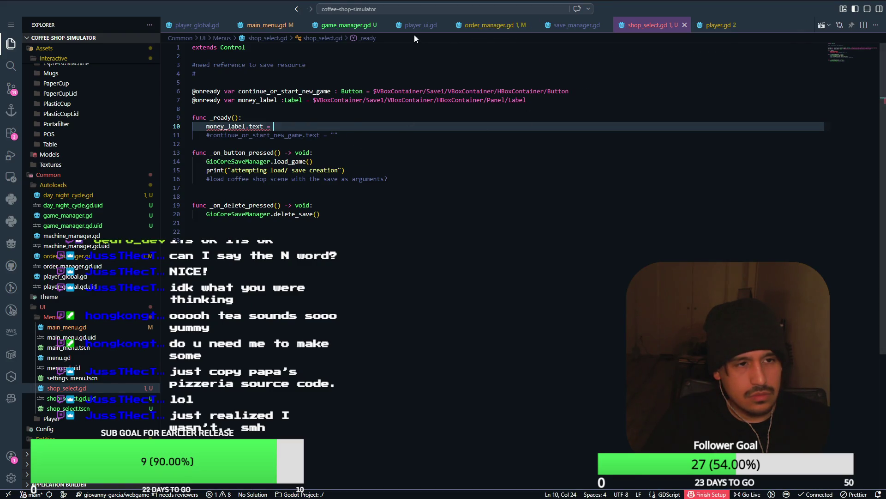
pyautogui.click(335, 28)
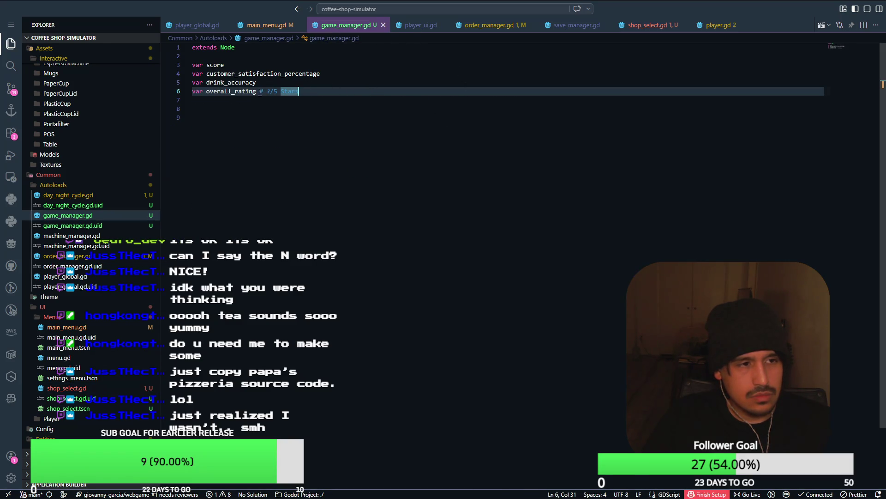
pyautogui.click(211, 27)
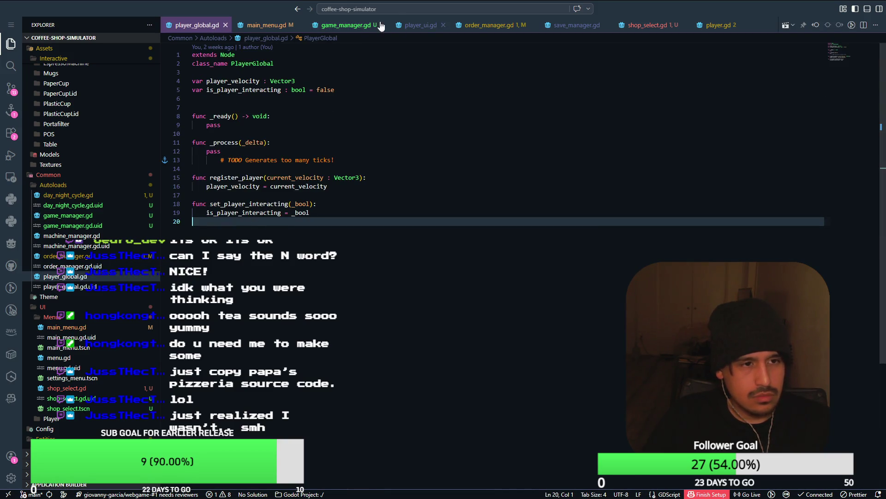
pyautogui.click(344, 25)
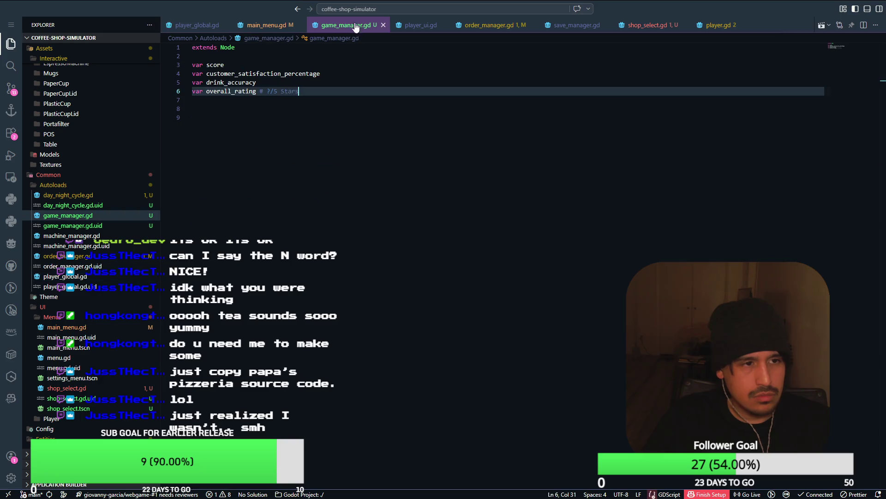
pyautogui.click(419, 25)
pyautogui.click(645, 26)
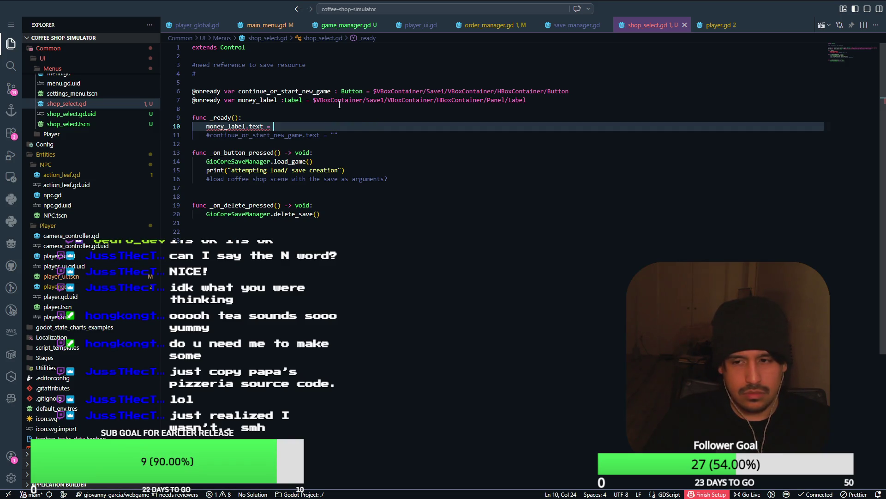
pyautogui.moveTo(339, 104)
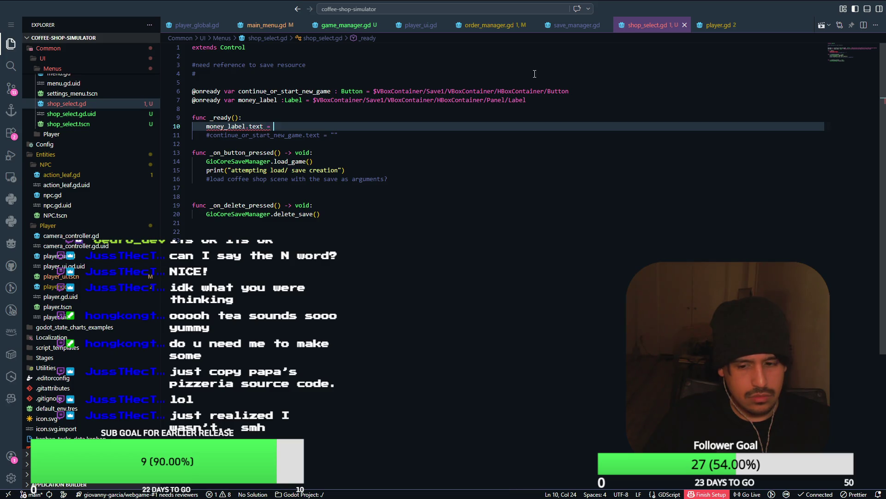
pyautogui.click(490, 25)
pyautogui.click(600, 26)
pyautogui.click(646, 26)
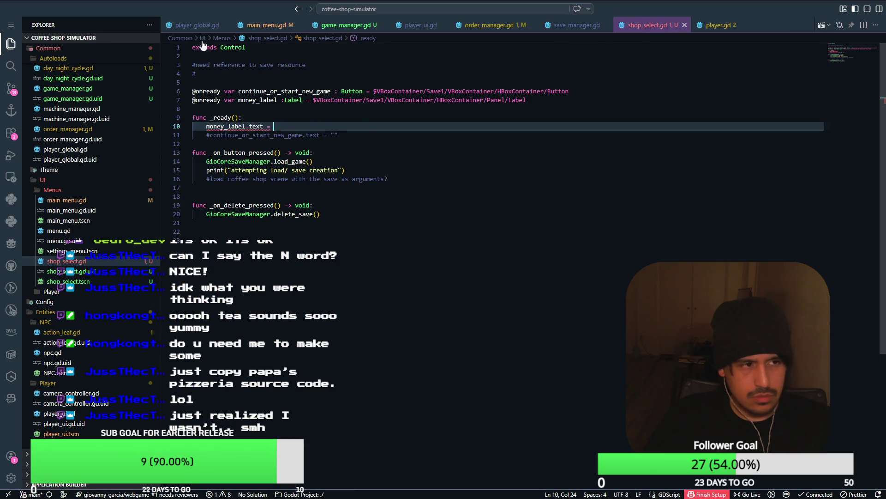
# Step: Add 'var debug_money' below the rating variable in game_manager.gd, then switch to Godot
pyautogui.click(346, 25)
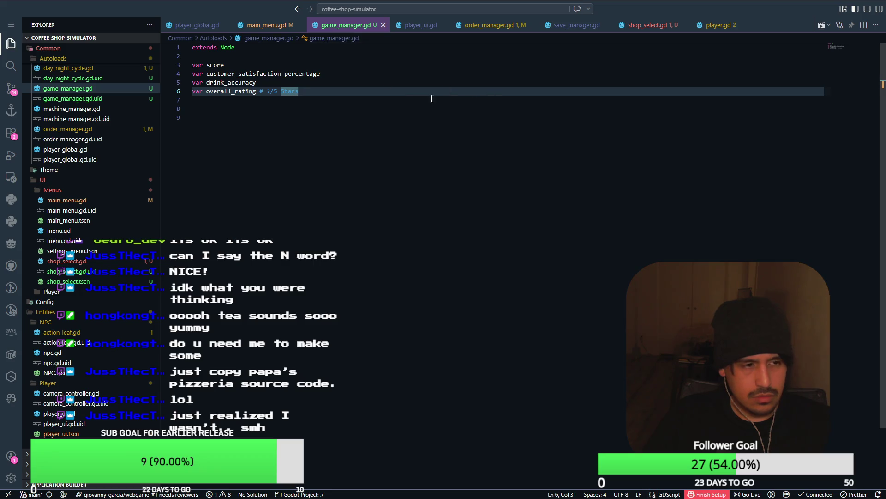
pyautogui.press('Return')
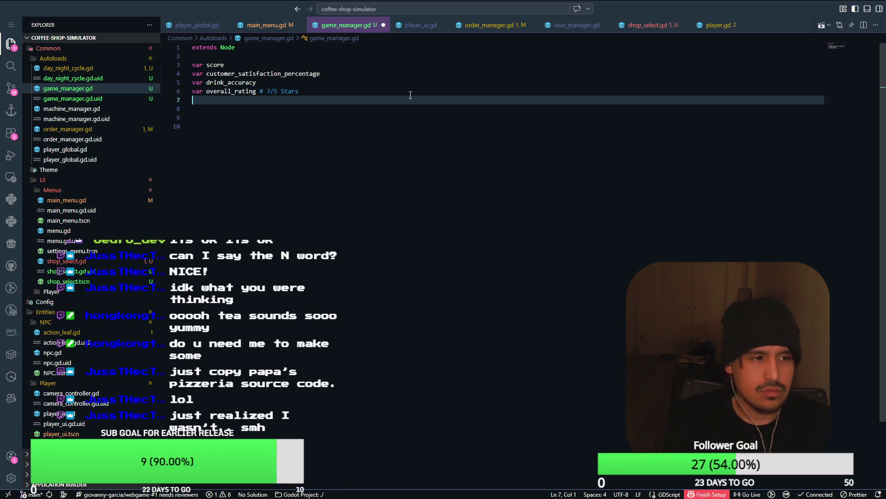
pyautogui.write('var deb')
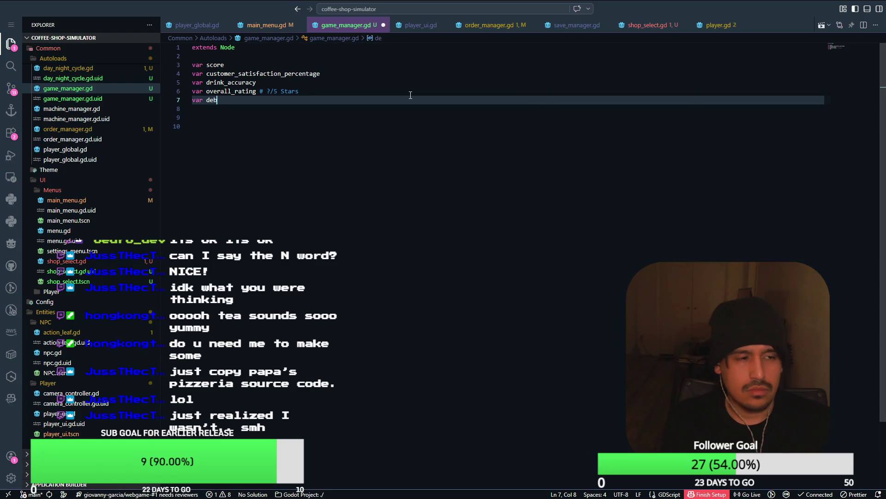
pyautogui.write('ug_money')
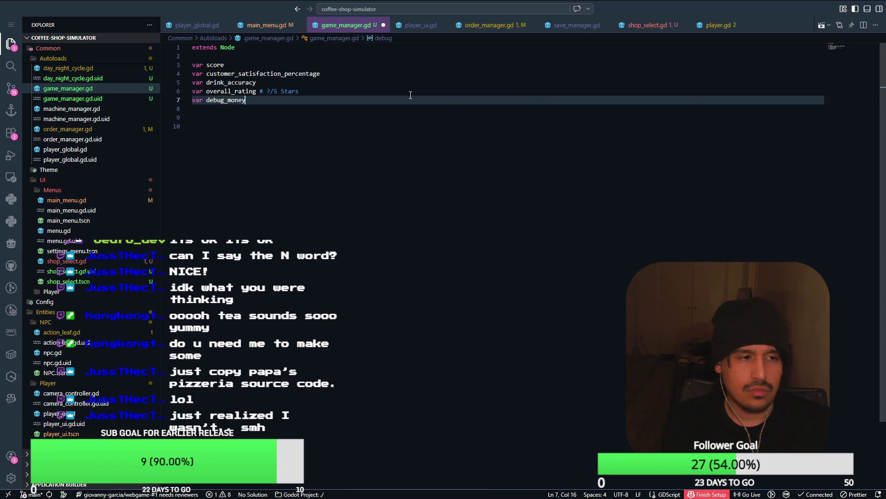
pyautogui.hotkey('alt', 'Tab')
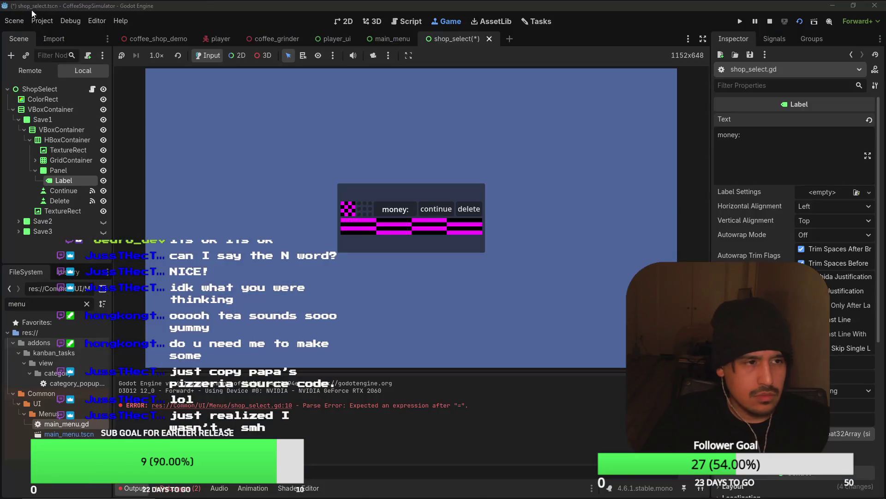
pyautogui.click(48, 24)
pyautogui.click(55, 37)
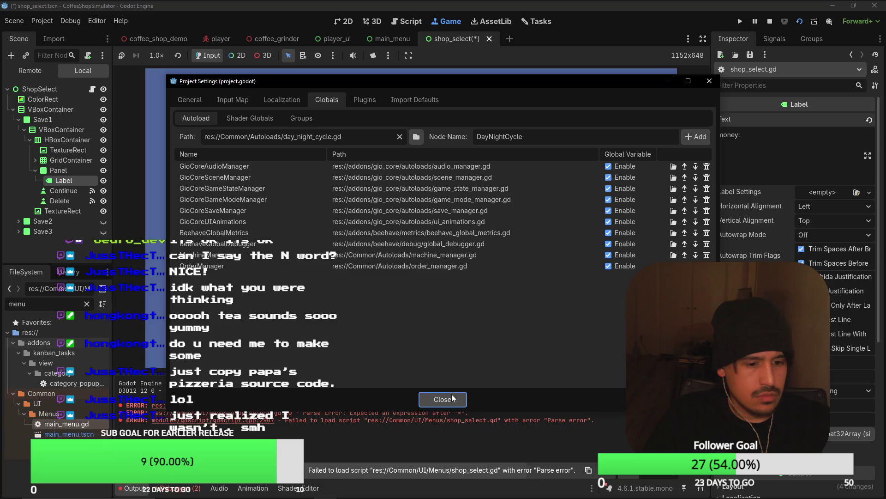
pyautogui.click(416, 136)
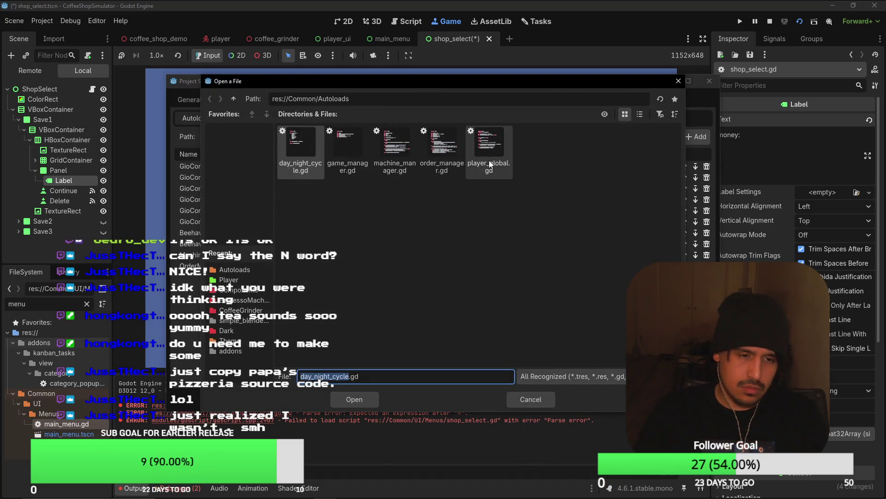
pyautogui.click(361, 151)
pyautogui.click(347, 402)
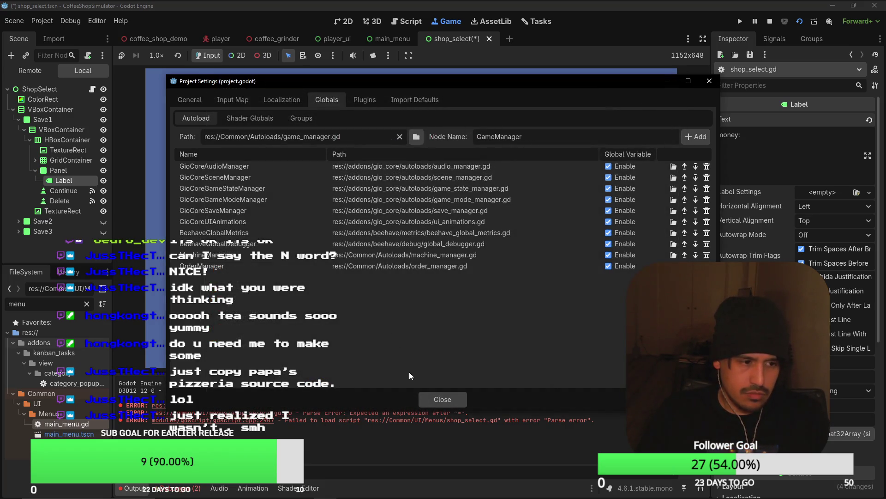
pyautogui.click(449, 397)
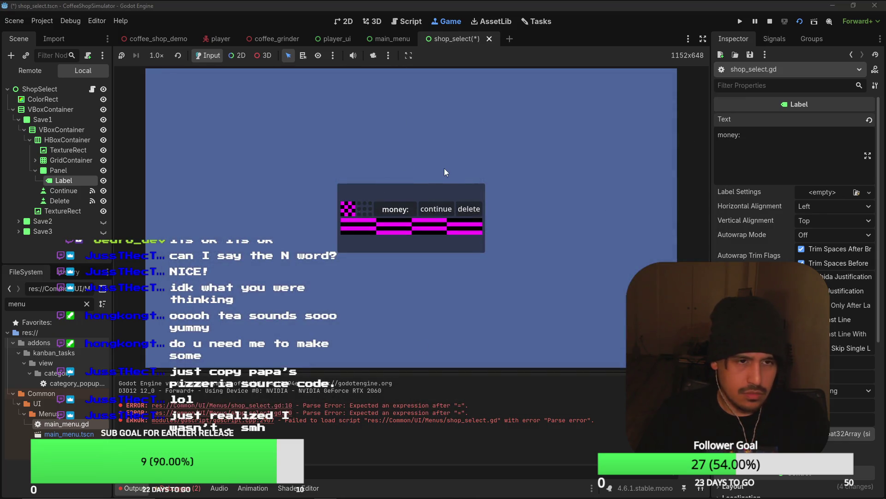
pyautogui.hotkey('alt', 'Tab')
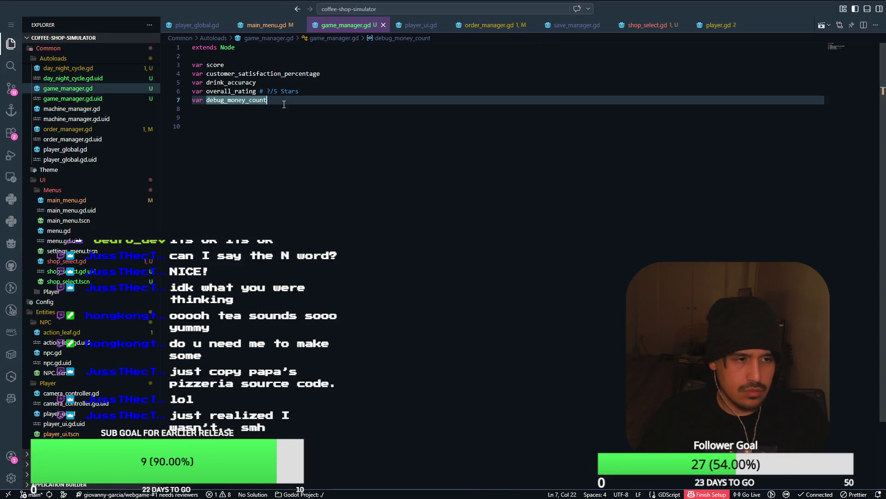
# Step: Type debug_money_count as ': int =' in game_manager.gd and save
pyautogui.write(':')
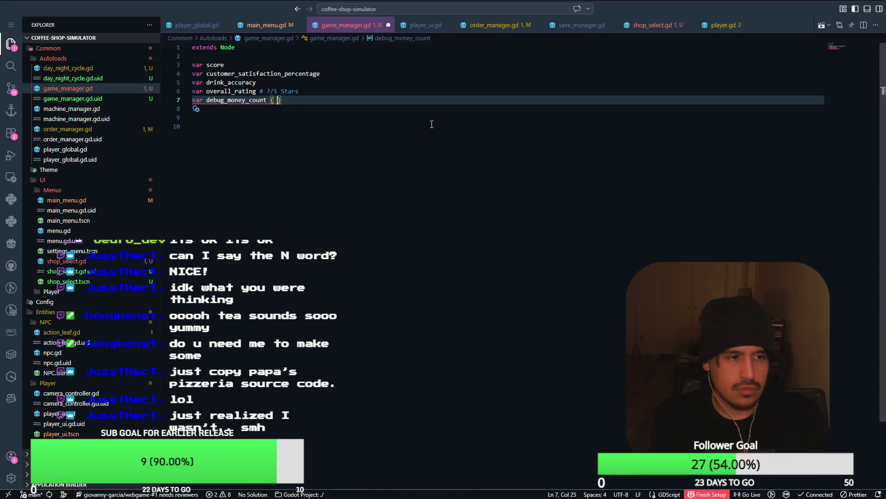
pyautogui.write(' int =')
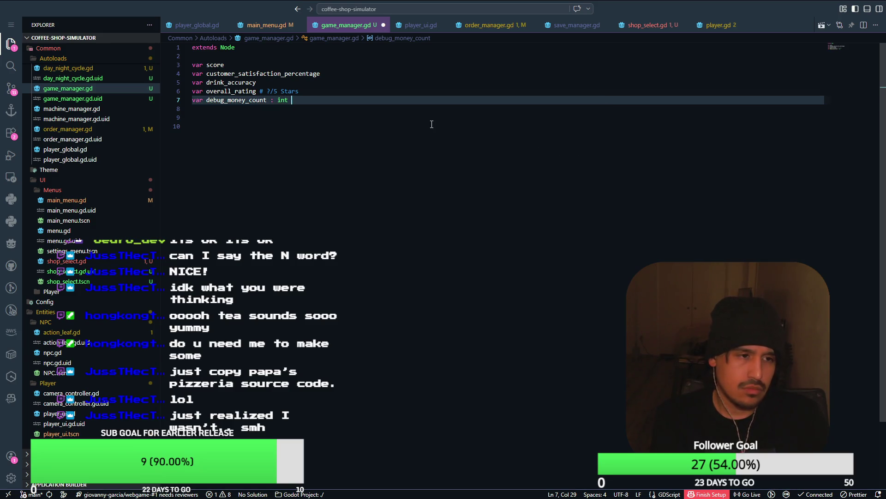
pyautogui.hotkey('ctrl', 's')
pyautogui.hotkey('alt', 'Tab')
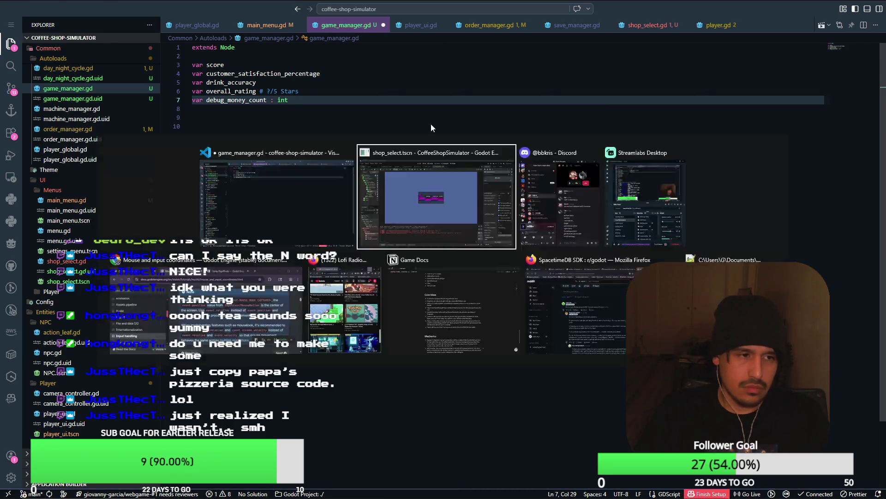
pyautogui.hotkey('alt', 'Tab')
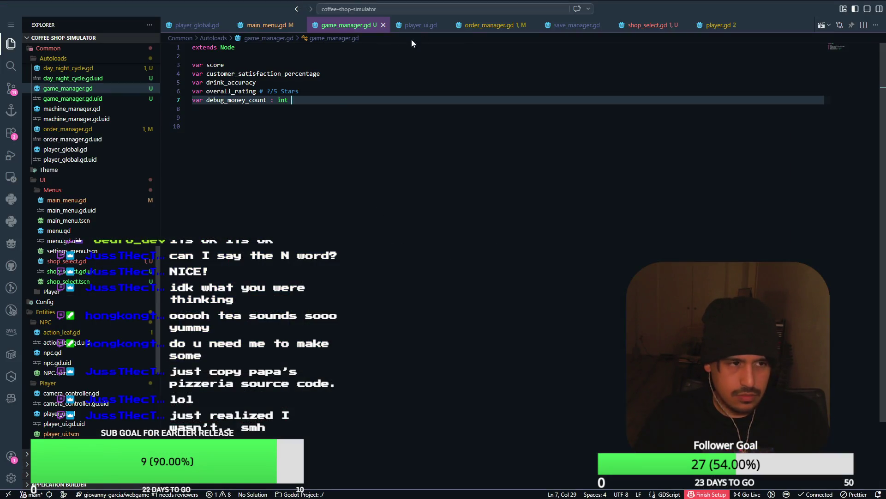
# Step: In shop_select.gd, set money_label.text to str(GameManager.debug_money_count)
pyautogui.click(644, 25)
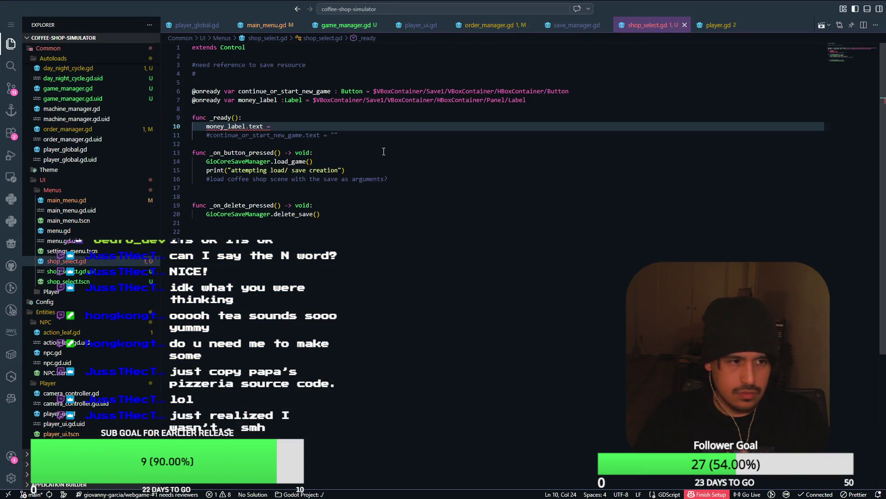
pyautogui.write('G')
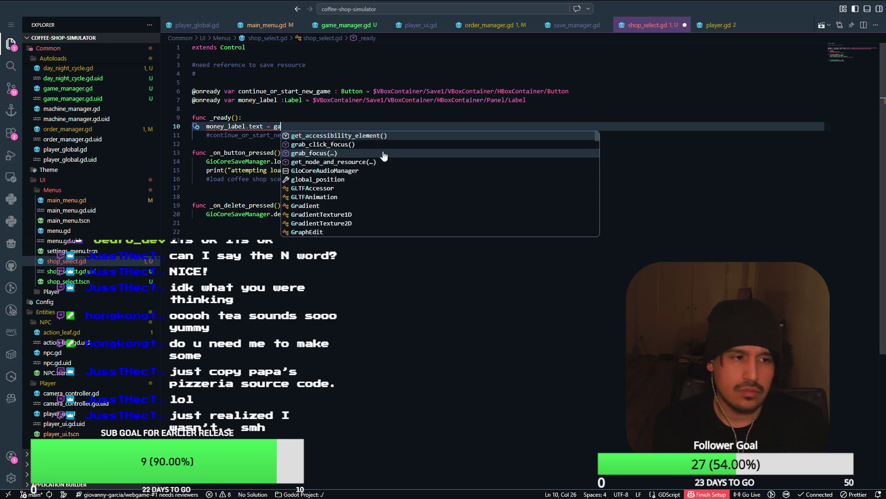
pyautogui.write('ameManag')
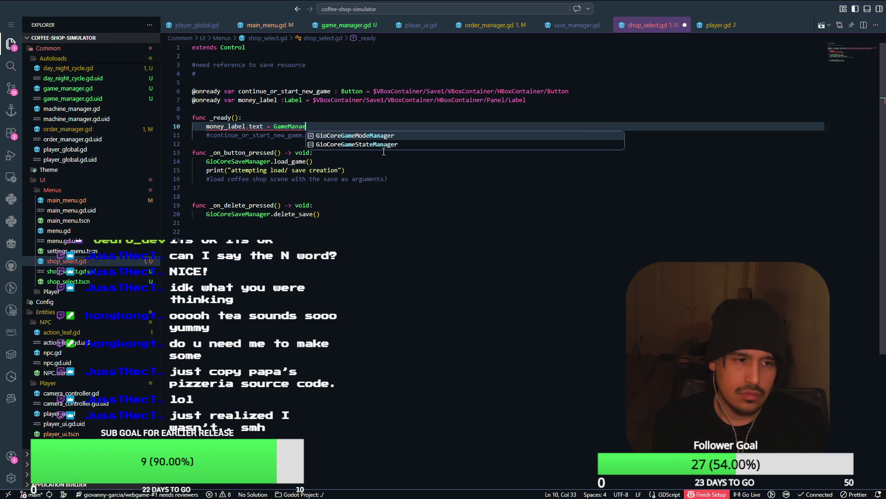
pyautogui.write('er')
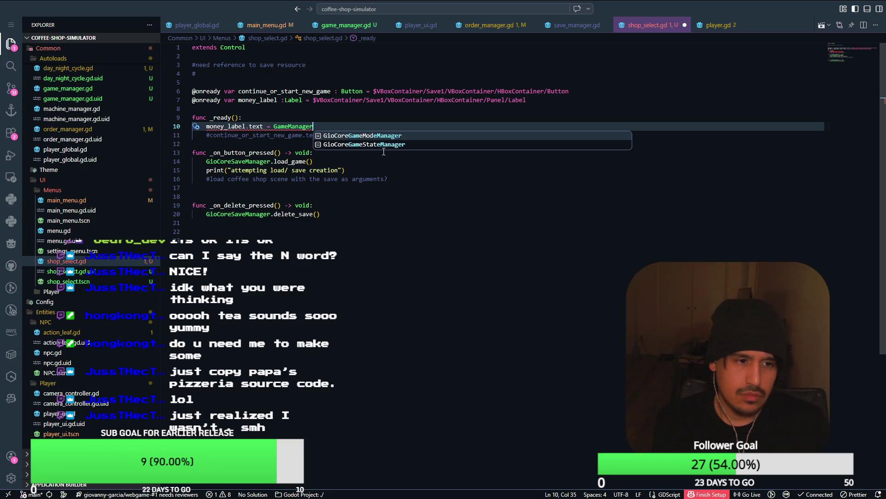
pyautogui.write('.')
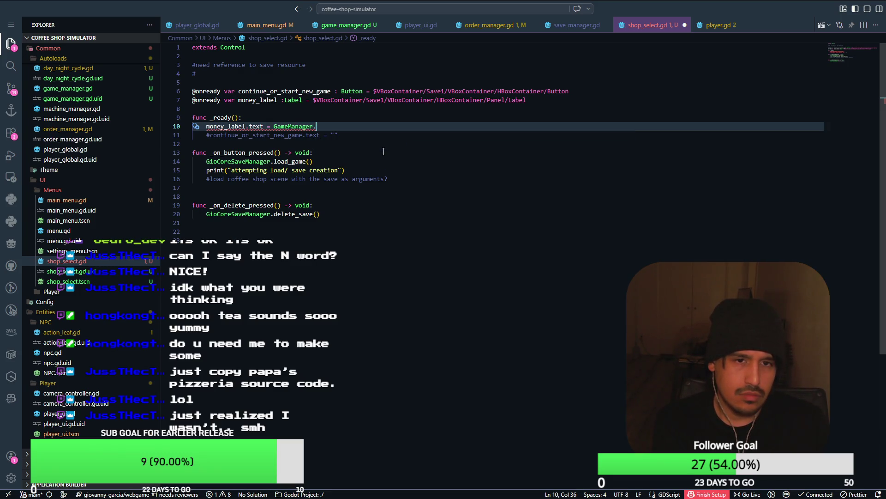
pyautogui.click(348, 26)
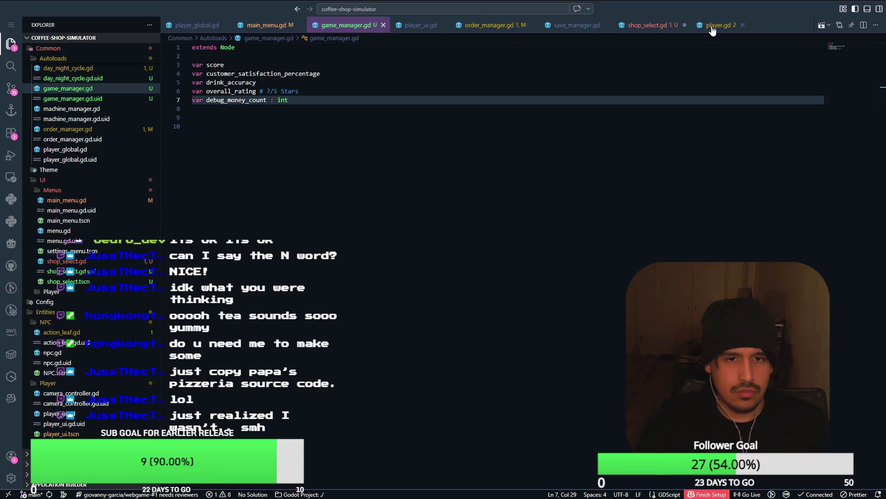
pyautogui.click(717, 25)
pyautogui.click(646, 25)
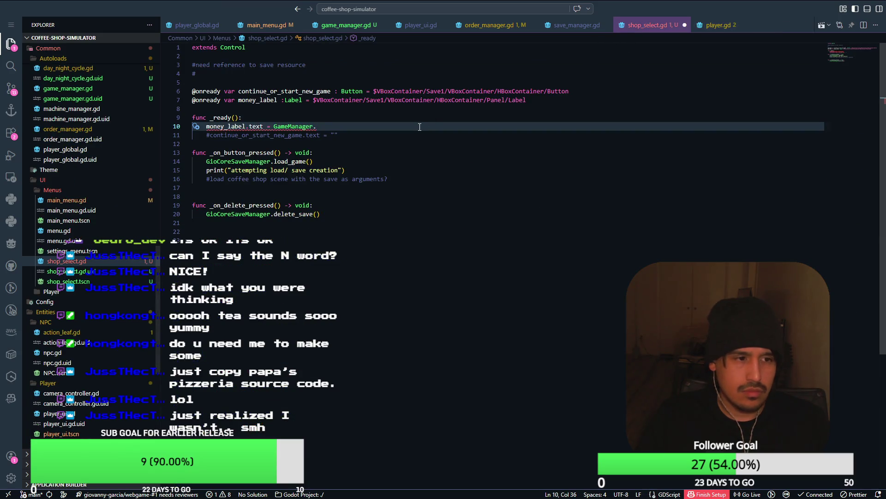
pyautogui.write('debug')
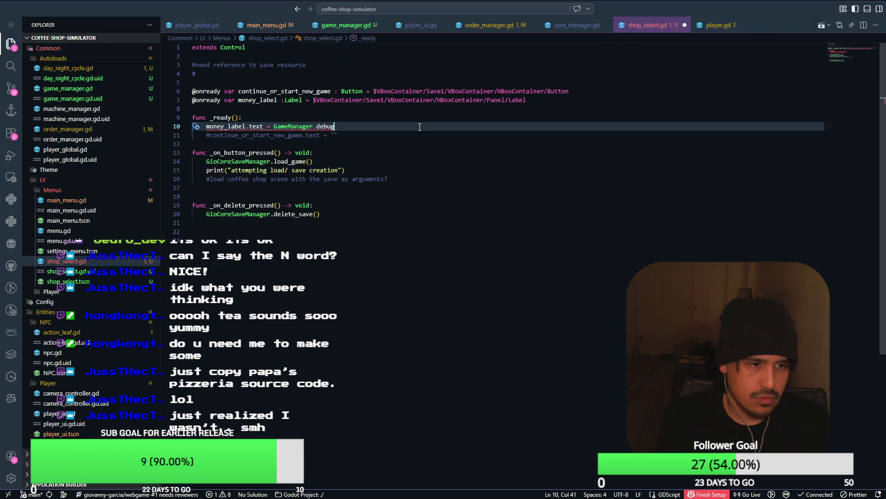
pyautogui.write('_money_count')
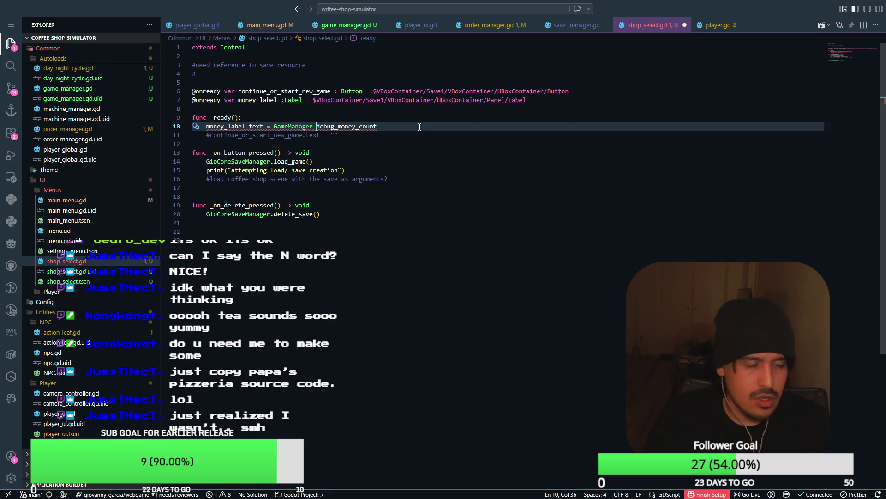
pyautogui.hotkey('ctrl', 'Left')
pyautogui.write('str')
pyautogui.write('(')
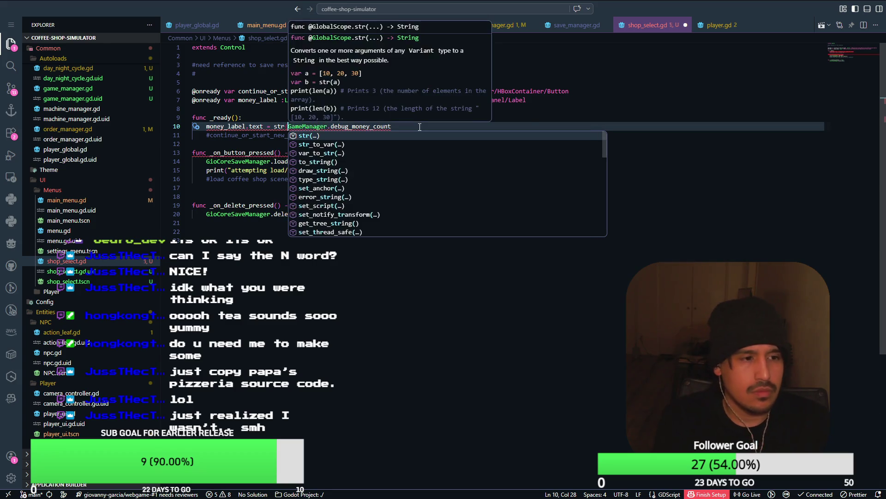
pyautogui.press('Down')
pyautogui.press('Home')
pyautogui.hotkey('ctrl', 'z')
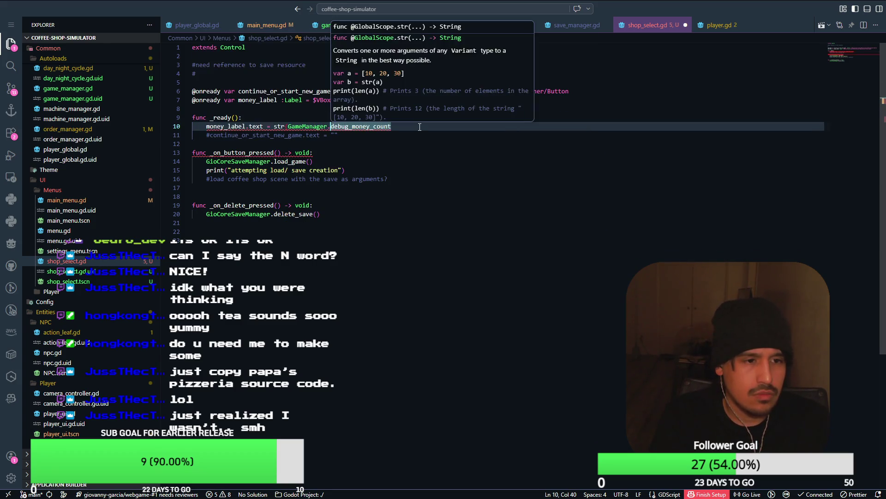
pyautogui.press('End')
# Step: Close the str call and register game_manager.gd as the GameManager autoload
pyautogui.write(')')
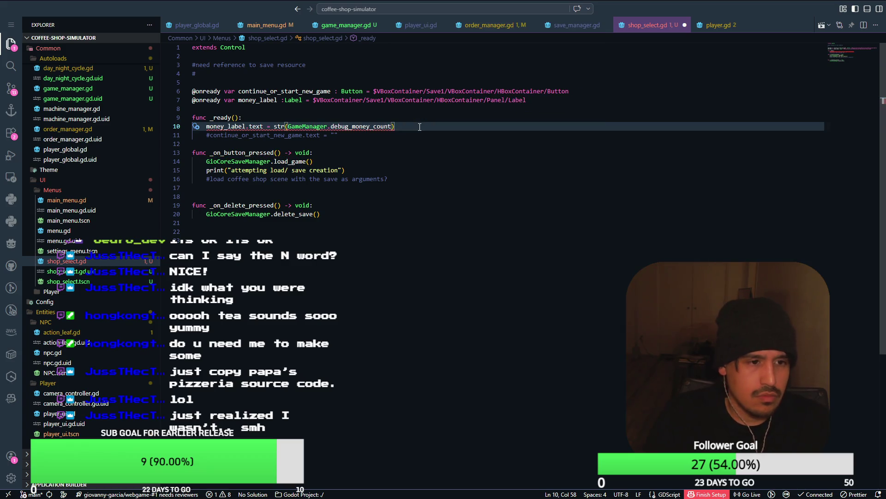
pyautogui.moveTo(337, 130)
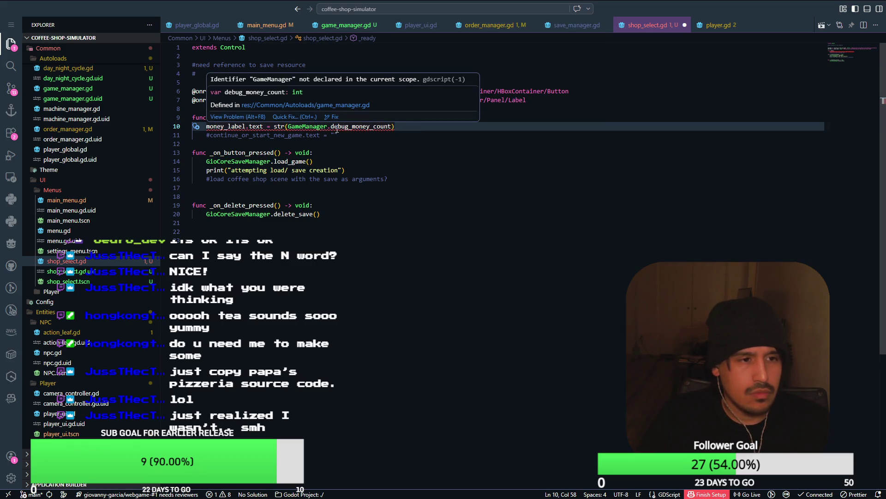
pyautogui.click(483, 138)
pyautogui.hotkey('alt', 'Tab')
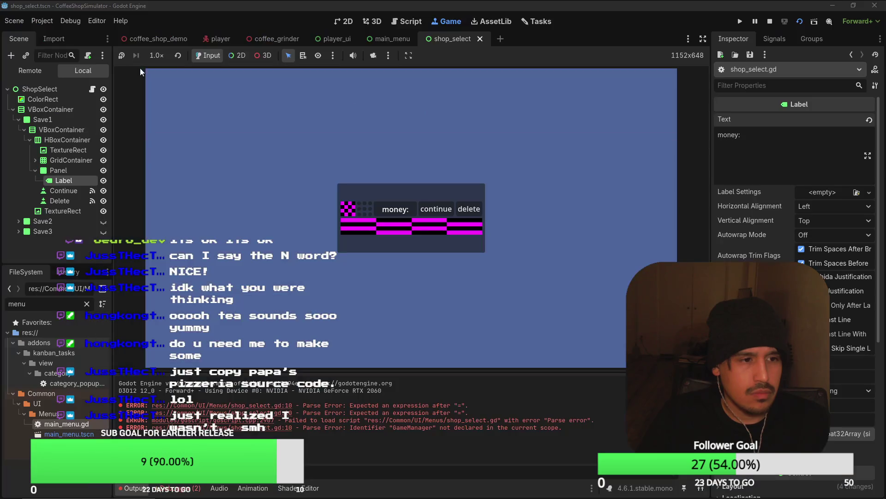
pyautogui.click(43, 21)
pyautogui.click(55, 35)
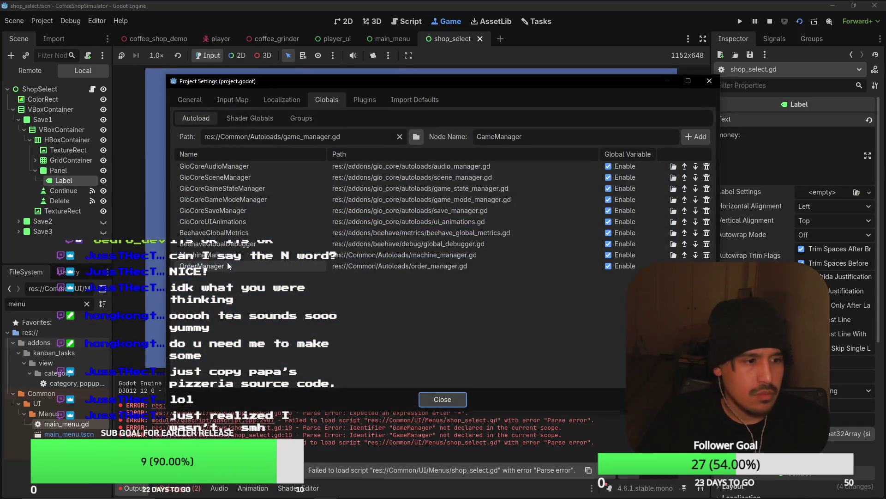
pyautogui.click(692, 138)
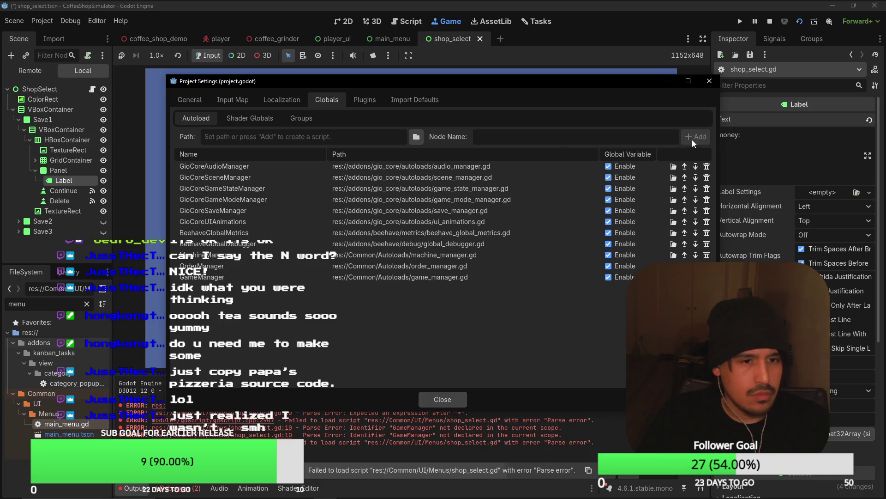
pyautogui.click(422, 399)
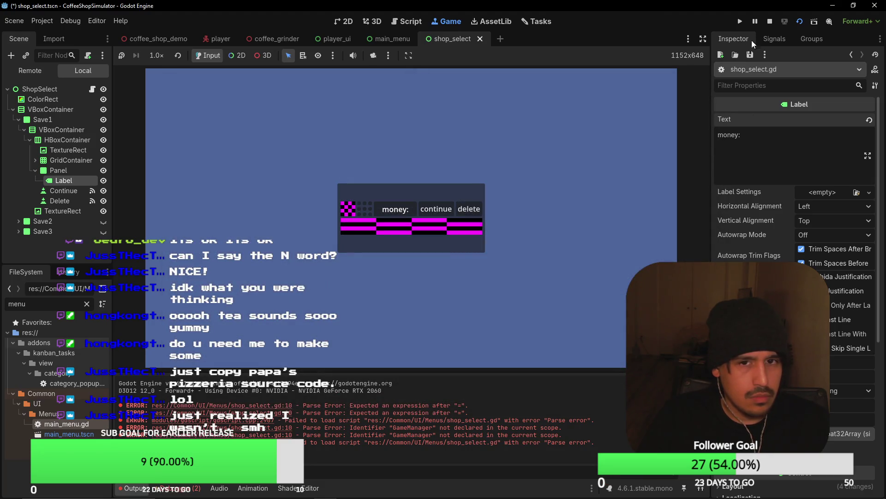
# Step: Run the game into the coffee shop, stop it with F8, and show main_menu
pyautogui.hotkey('alt', 'Tab')
pyautogui.moveTo(350, 127)
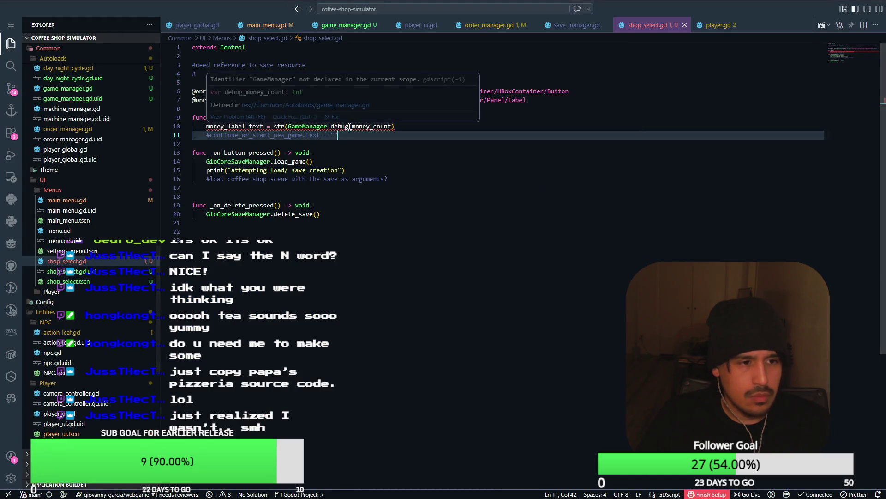
pyautogui.hotkey('alt', 'Tab')
pyautogui.click(741, 21)
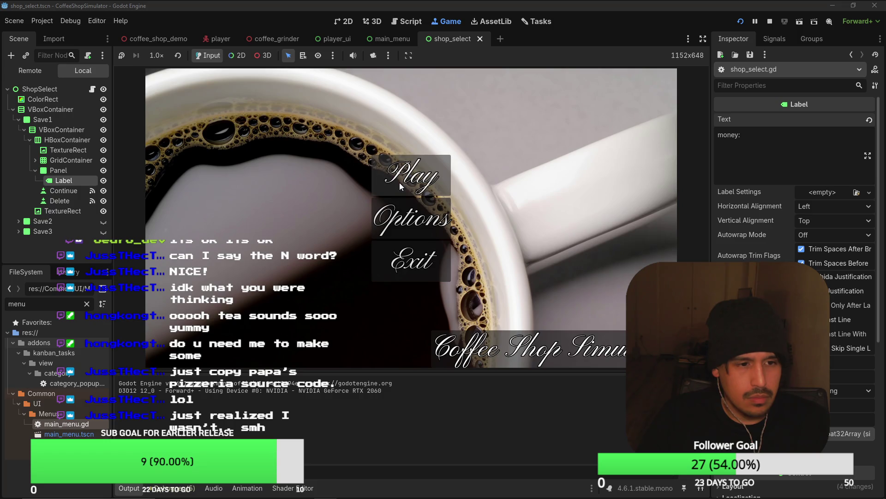
pyautogui.click(400, 182)
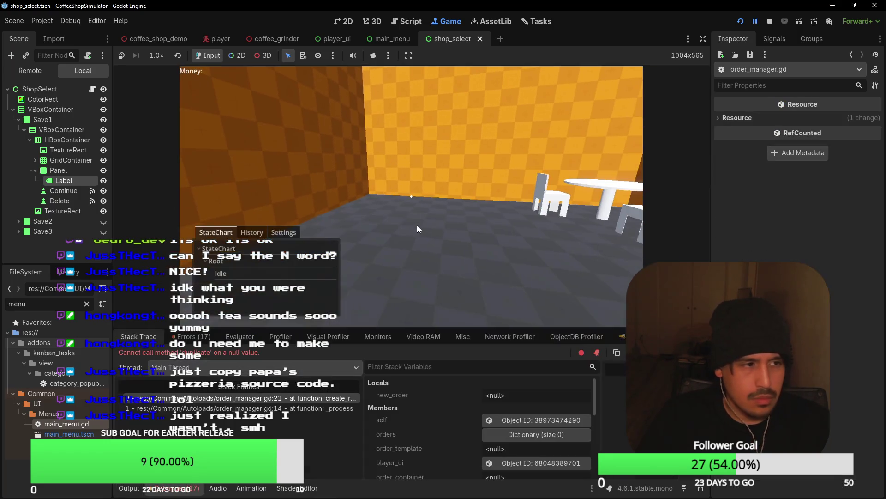
pyautogui.press('F8')
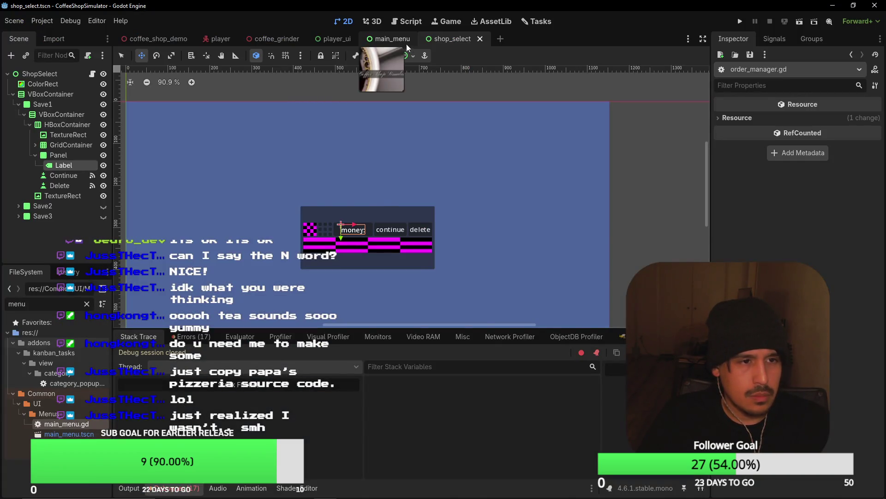
pyautogui.click(401, 40)
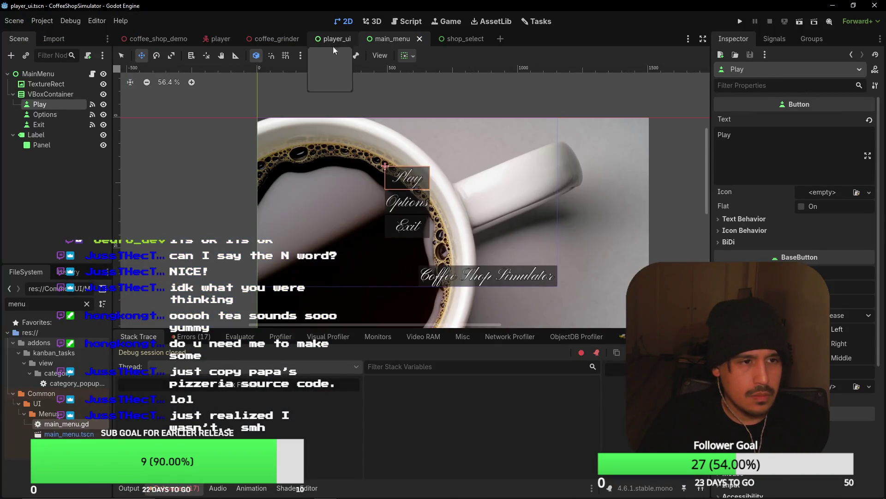
# Step: In the player_ui scene, apply an anchor preset to the Money label's VBoxContainer
pyautogui.click(334, 40)
pyautogui.click(62, 135)
pyautogui.click(80, 143)
pyautogui.click(59, 135)
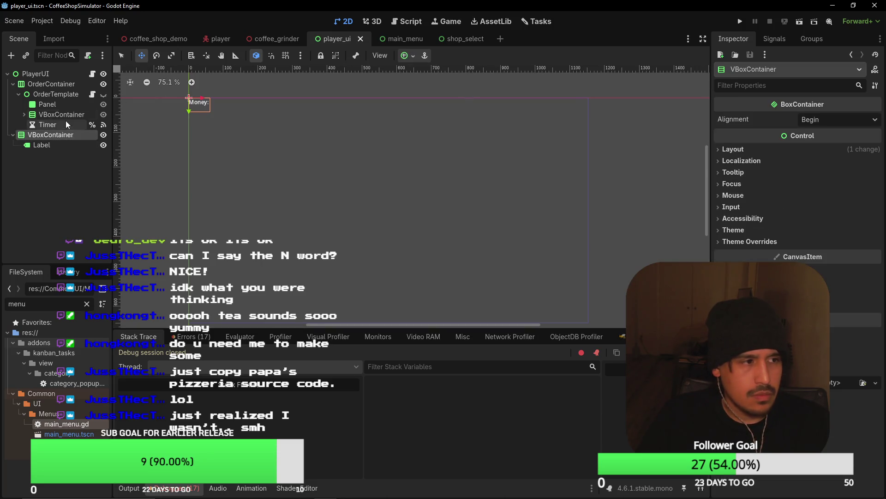
pyautogui.click(406, 55)
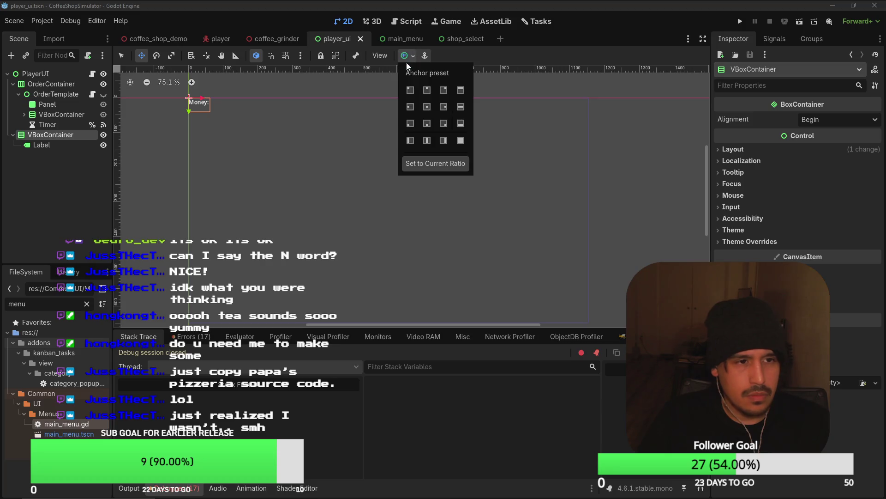
pyautogui.click(409, 140)
pyautogui.click(308, 155)
pyautogui.scroll(-1, 317, 151)
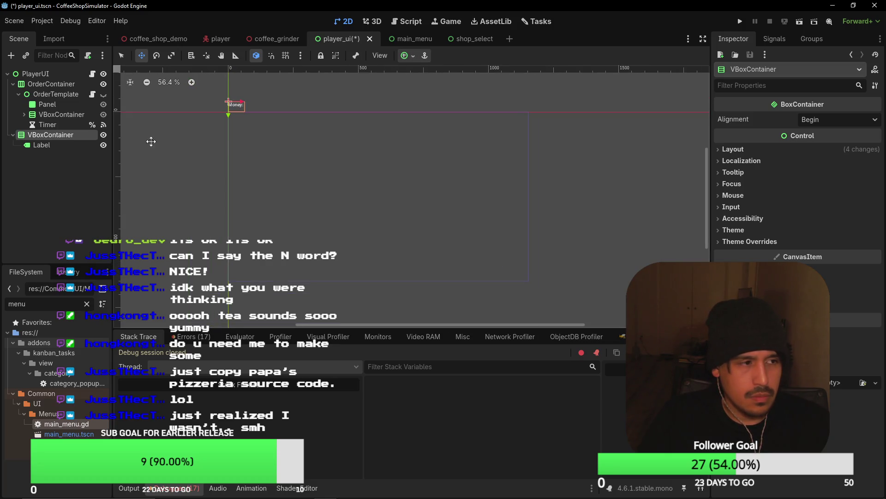
pyautogui.click(55, 145)
pyautogui.click(52, 137)
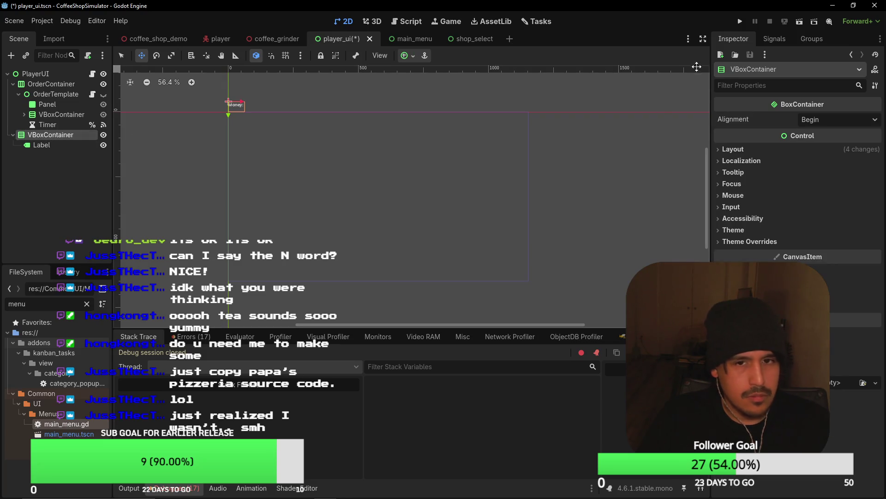
# Step: Add a CanvasLayer under PlayerUI, move the VBoxContainer into it, and save the scene
pyautogui.click(39, 75)
pyautogui.click(43, 85)
pyautogui.click(46, 75)
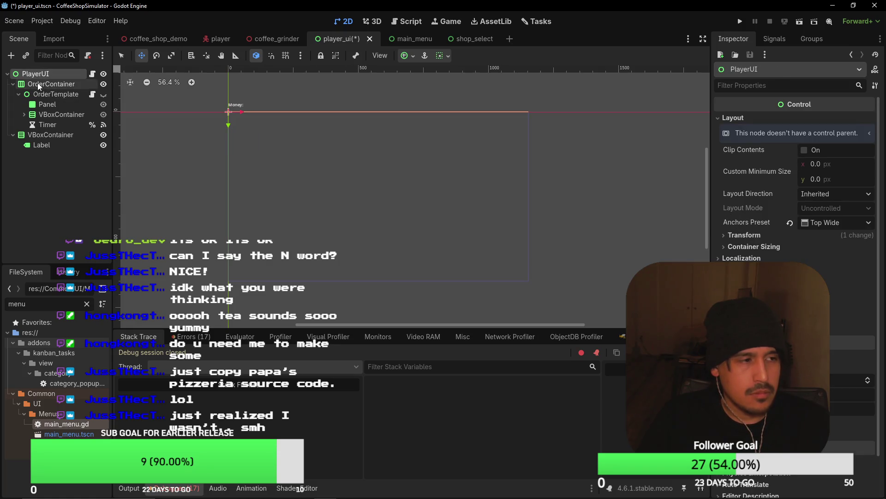
pyautogui.click(48, 136)
pyautogui.click(51, 77)
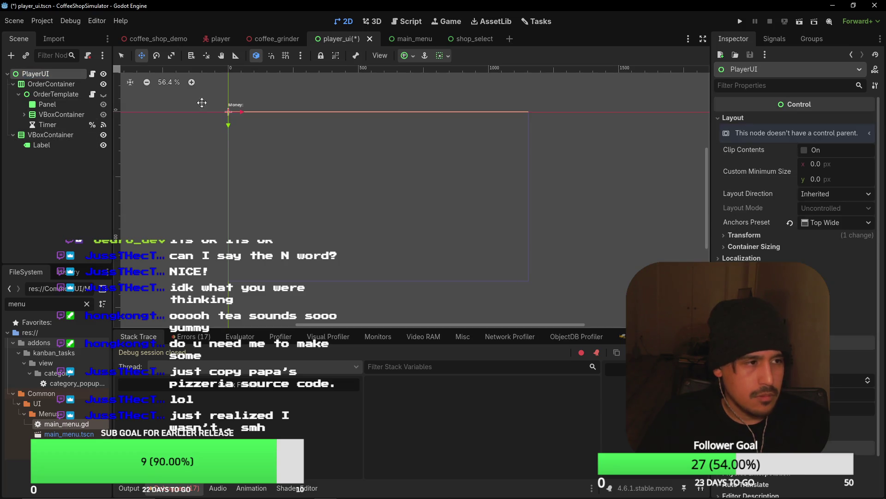
pyautogui.hotkey('ctrl', 'a')
pyautogui.write('canvasl')
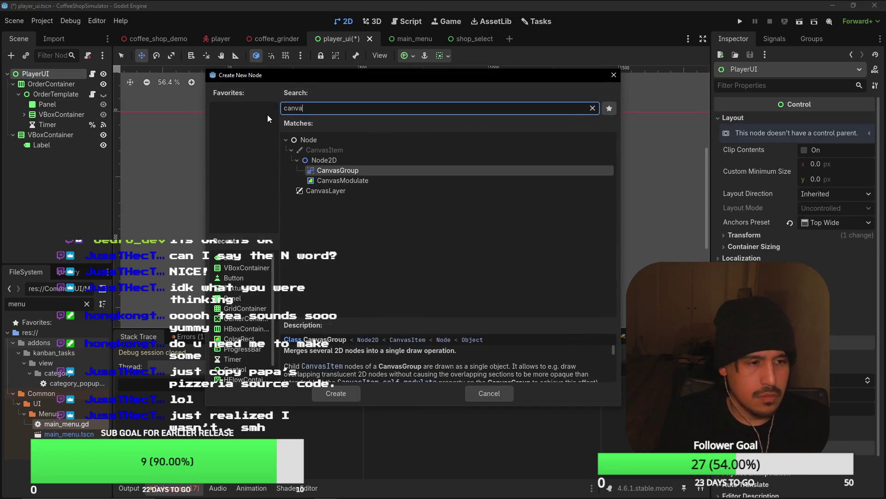
pyautogui.press('Return')
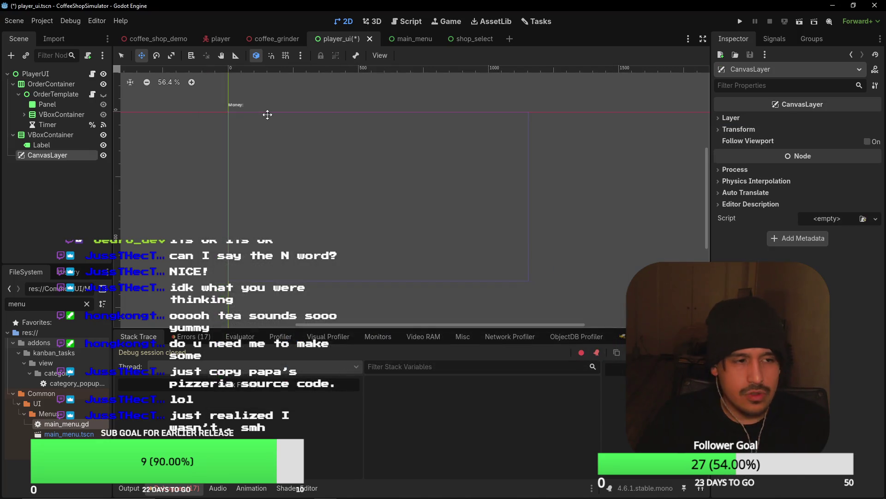
pyautogui.moveTo(54, 140); pyautogui.dragTo(48, 155)
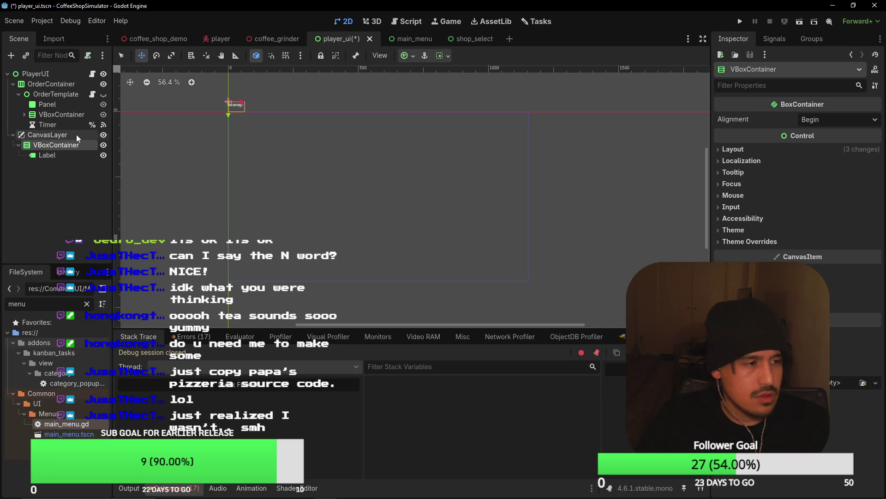
pyautogui.hotkey('ctrl', 's')
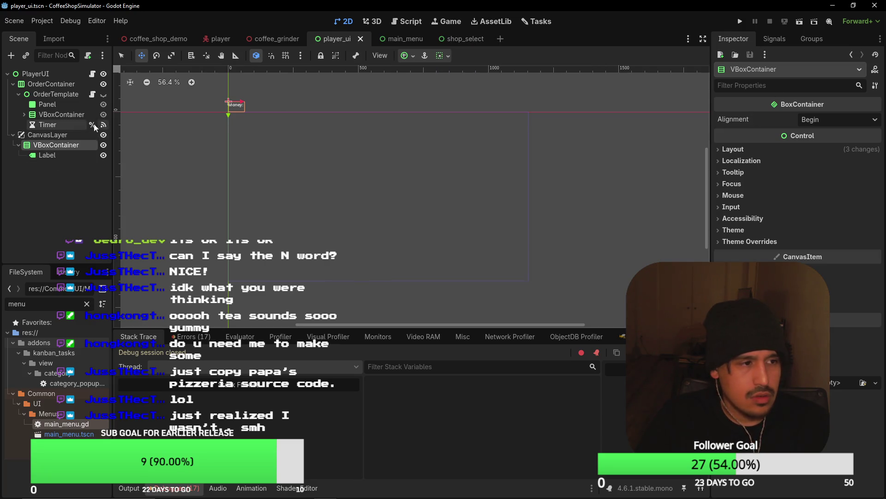
# Step: Reapply an anchor preset to the VBoxContainer, then bring up shop_select.gd in the code editor
pyautogui.click(441, 55)
pyautogui.click(411, 96)
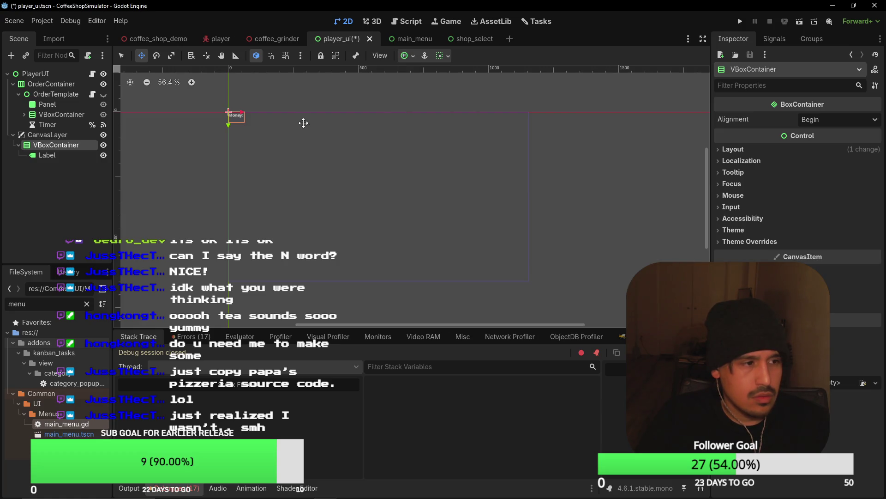
pyautogui.hotkey('alt', 'Tab')
pyautogui.hotkey('alt', 'Tab')
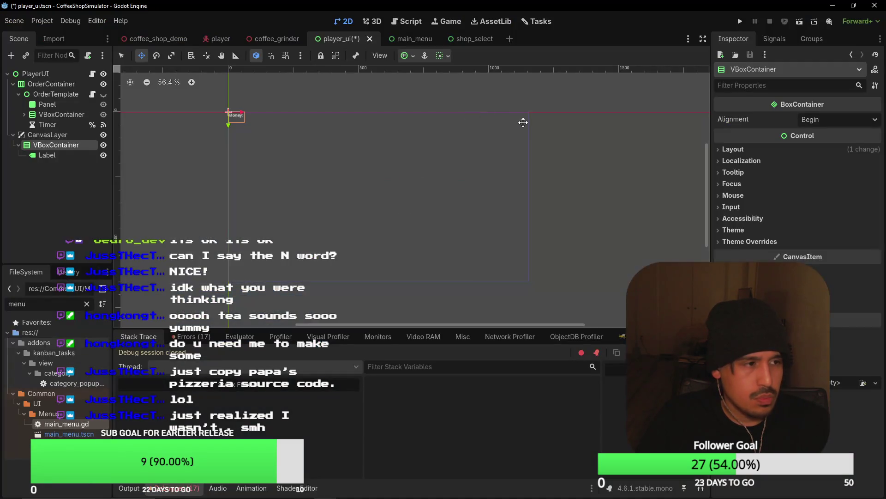
pyautogui.hotkey('alt', 'Tab')
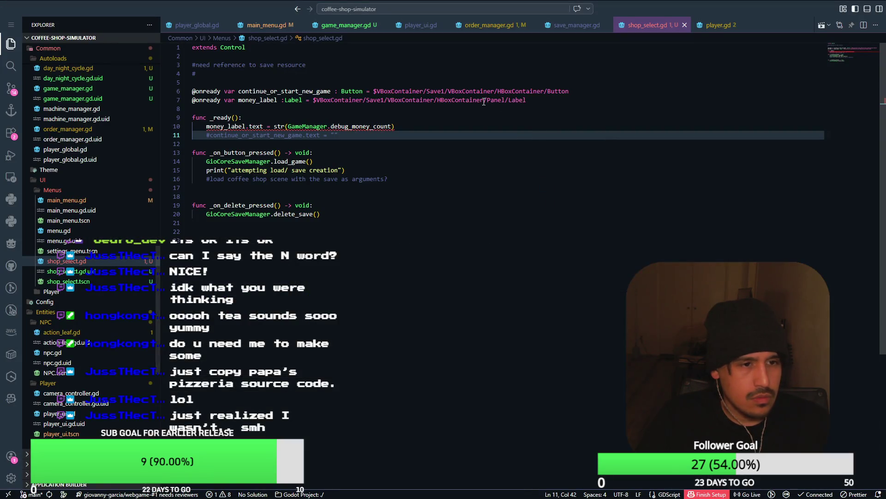
pyautogui.hotkey('alt', 'Tab')
pyautogui.hotkey('alt', 'Tab')
pyautogui.hotkey('alt', 'Tab')
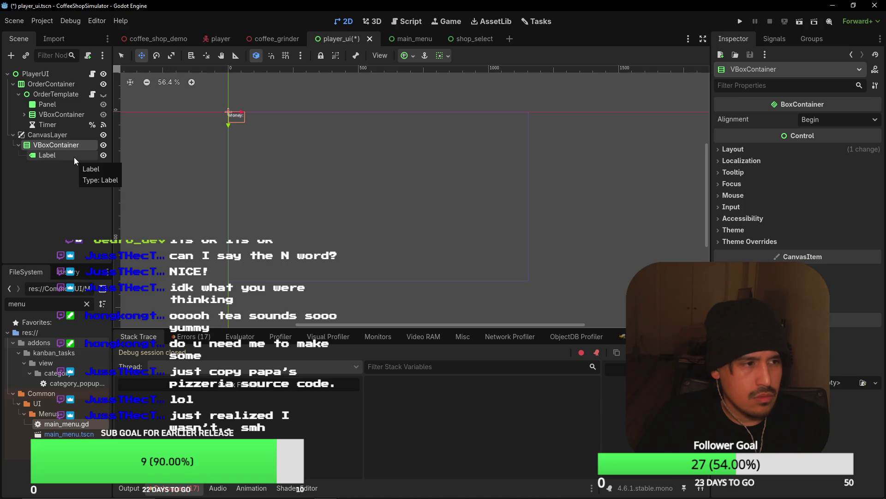
# Step: Toggle the CanvasLayer's visibility, select the Money Label, and save player_ui
pyautogui.click(104, 135)
pyautogui.click(104, 135)
pyautogui.scroll(-3, 387, 167)
pyautogui.moveTo(282, 152); pyautogui.dragTo(258, 151)
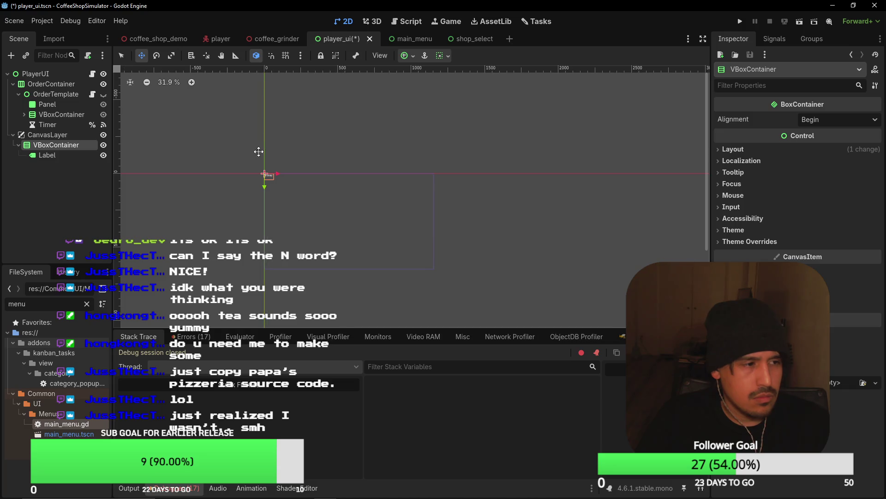
pyautogui.scroll(3, 341, 176)
pyautogui.click(54, 155)
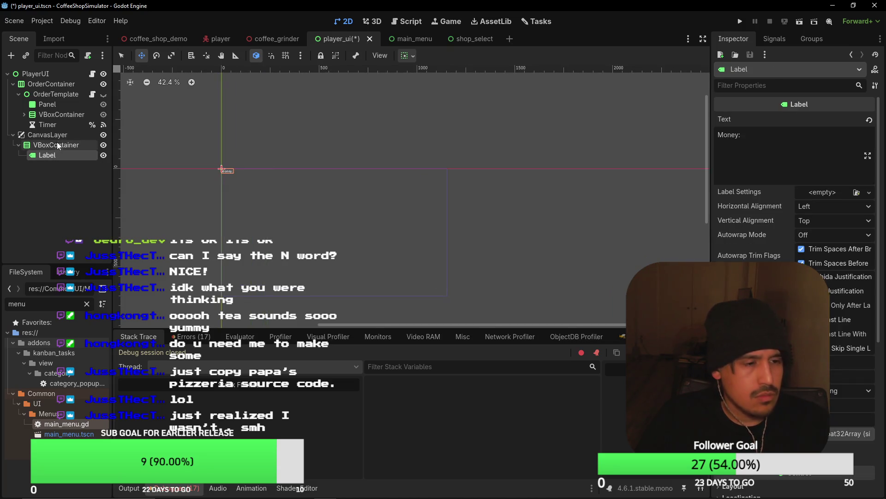
pyautogui.hotkey('ctrl', 's')
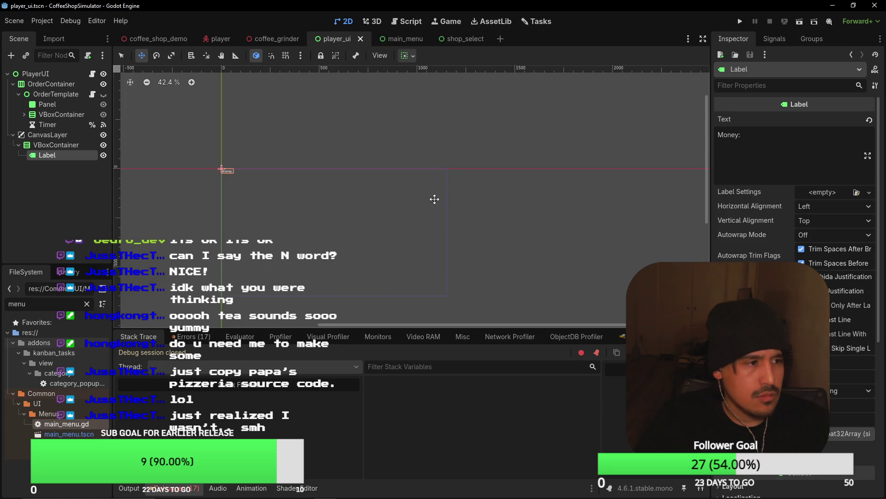
# Step: Compare the shop_select and main_menu scenes with shop_select.gd's GameManager error on line 10
pyautogui.hotkey('alt', 'Tab')
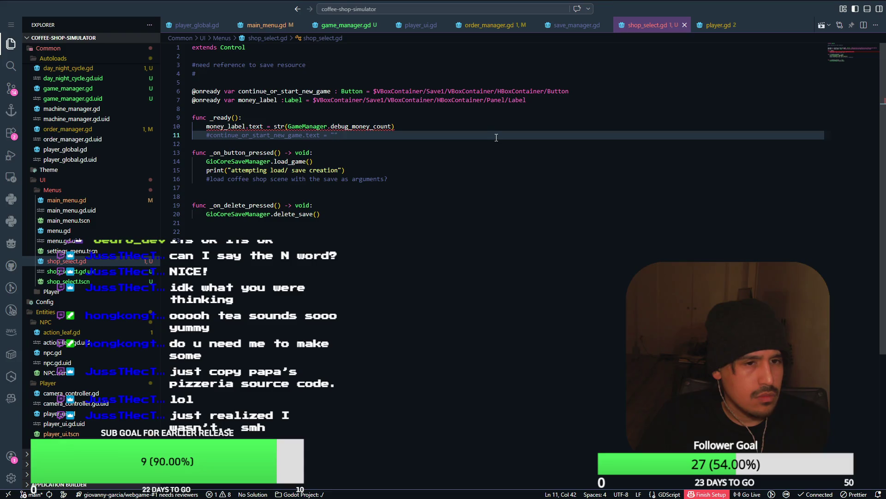
pyautogui.hotkey('alt', 'Tab')
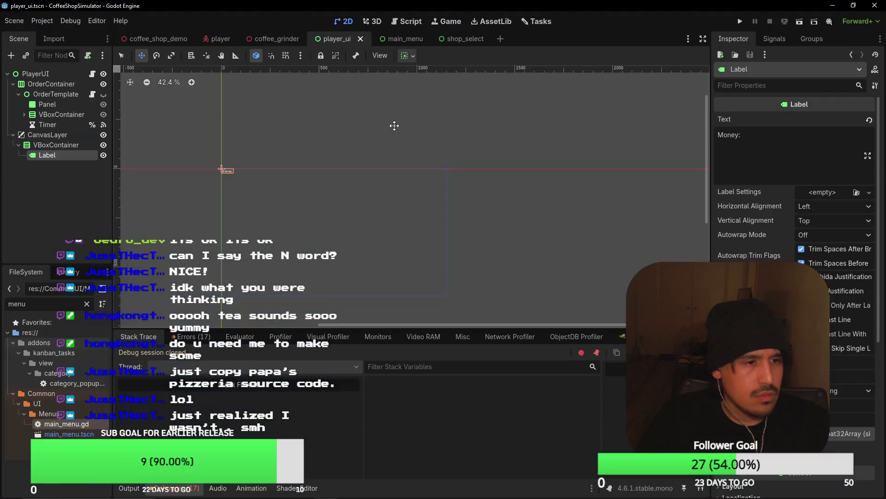
pyautogui.click(450, 38)
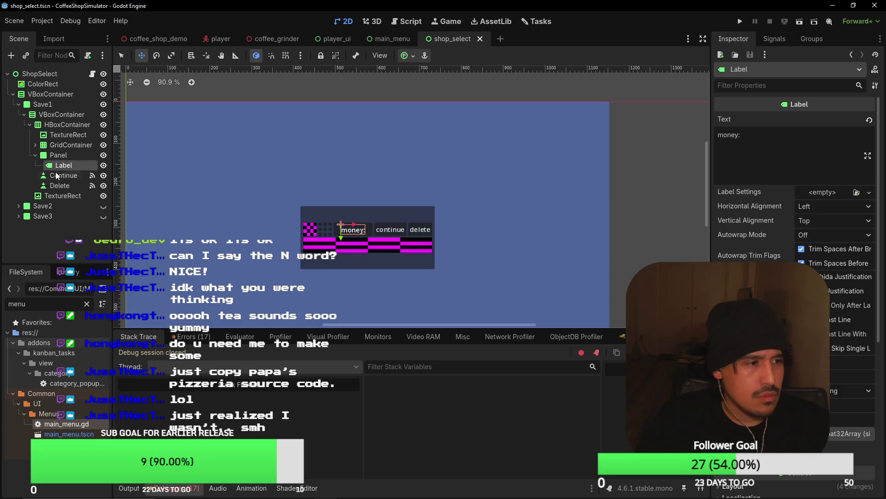
pyautogui.click(379, 39)
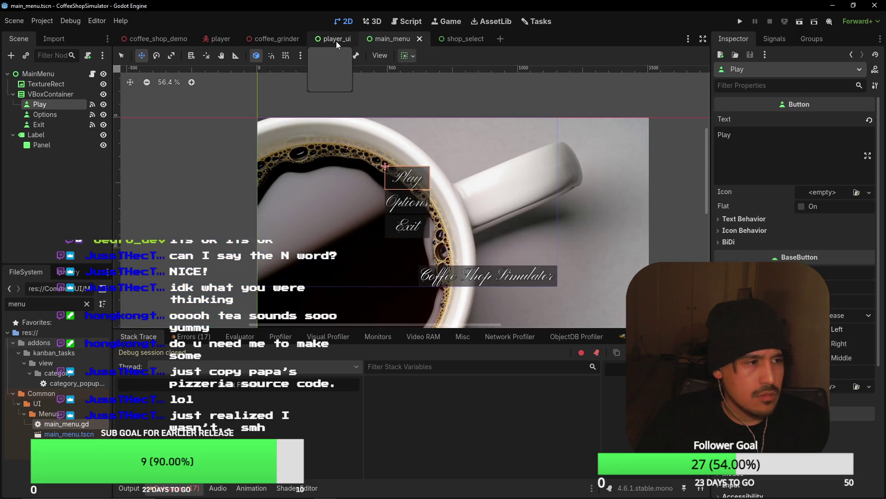
pyautogui.hotkey('alt', 'Tab')
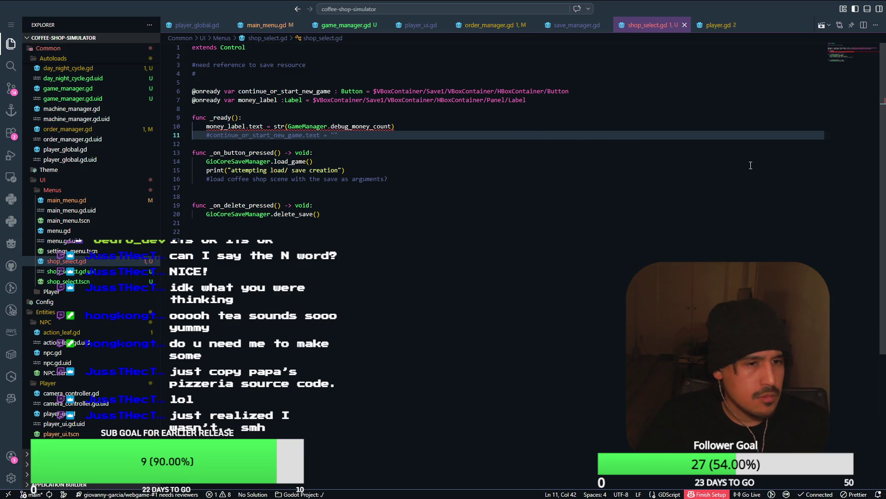
pyautogui.hotkey('alt', 'Tab')
pyautogui.click(450, 39)
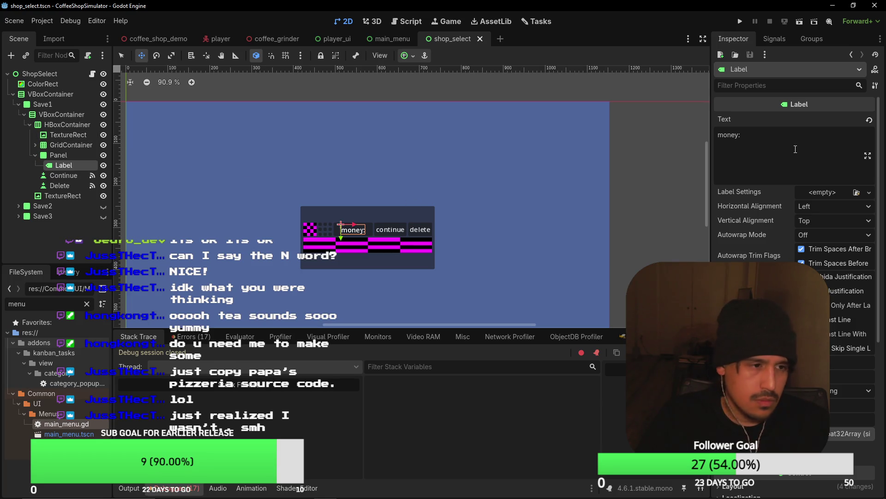
pyautogui.hotkey('alt', 'Tab')
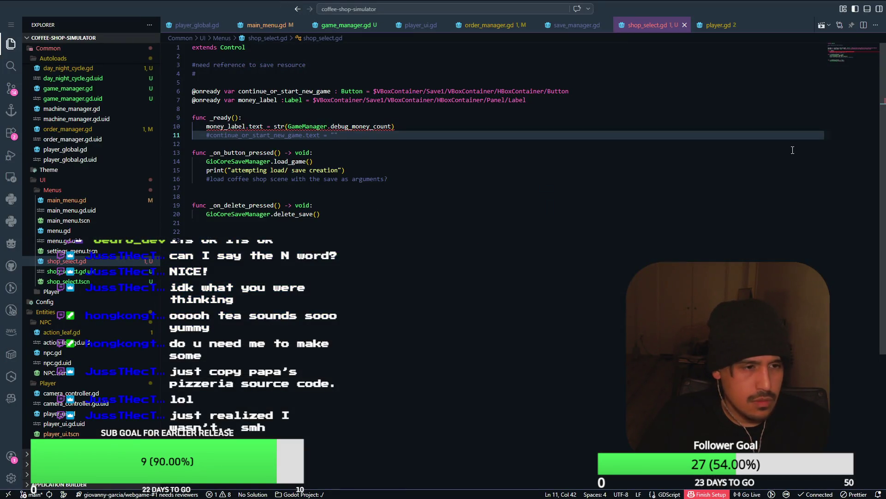
pyautogui.hotkey('alt', 'Tab')
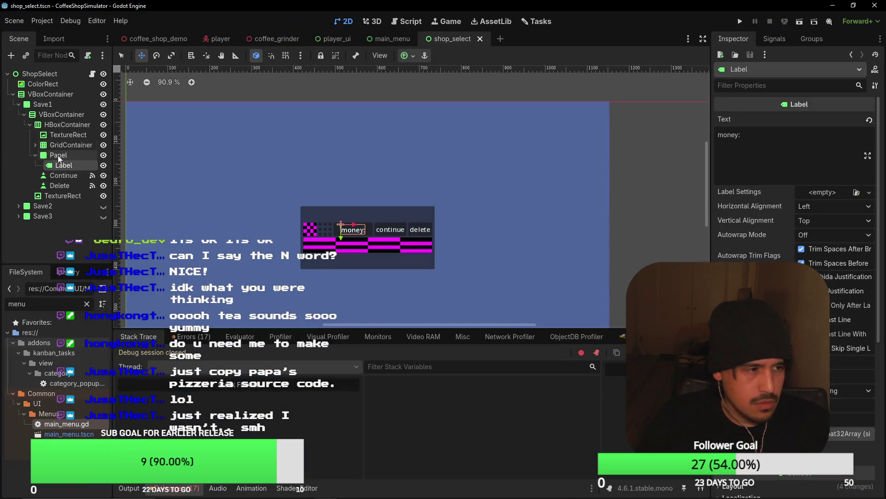
pyautogui.hotkey('alt', 'Tab')
pyautogui.moveTo(319, 126)
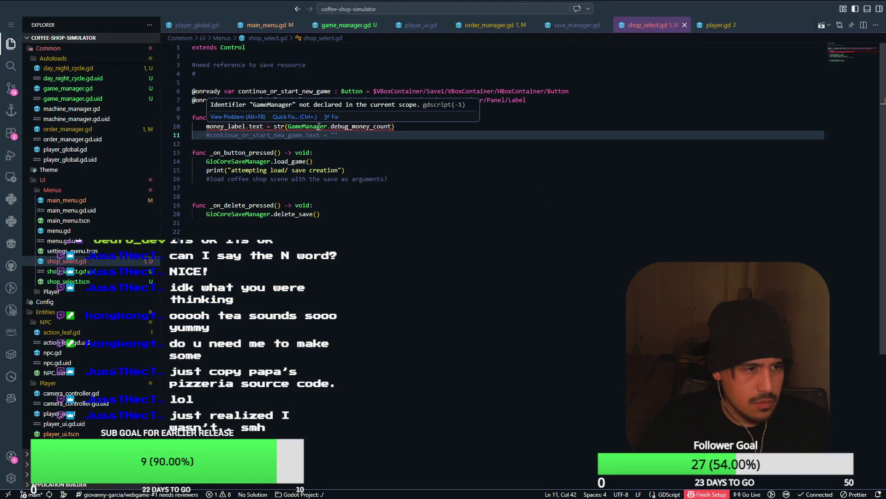
pyautogui.hotkey('alt', 'Tab')
# Step: Confirm GameManager is listed under Autoload in Project Settings, then check its code actions in shop_select.gd
pyautogui.click(42, 21)
pyautogui.click(47, 34)
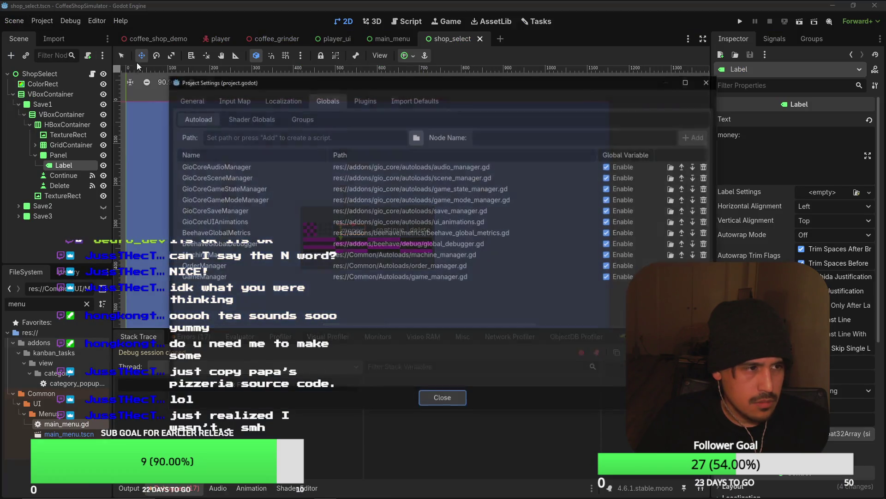
pyautogui.click(443, 398)
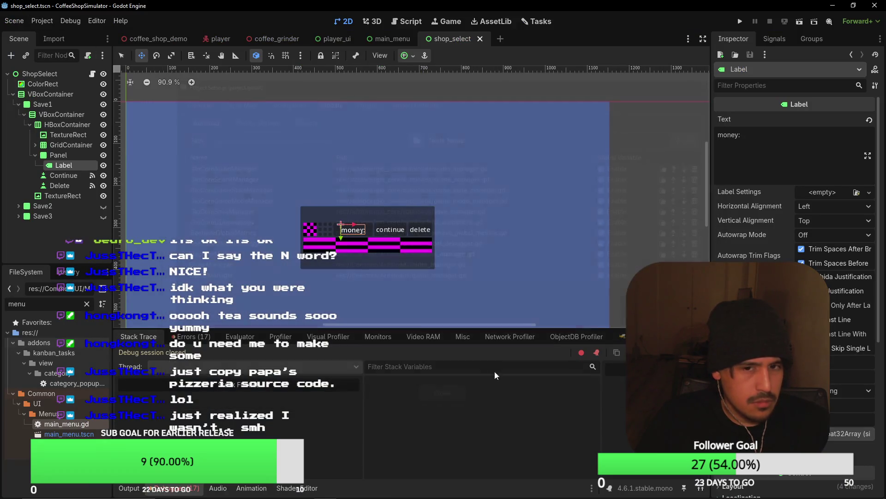
pyautogui.hotkey('alt', 'Tab')
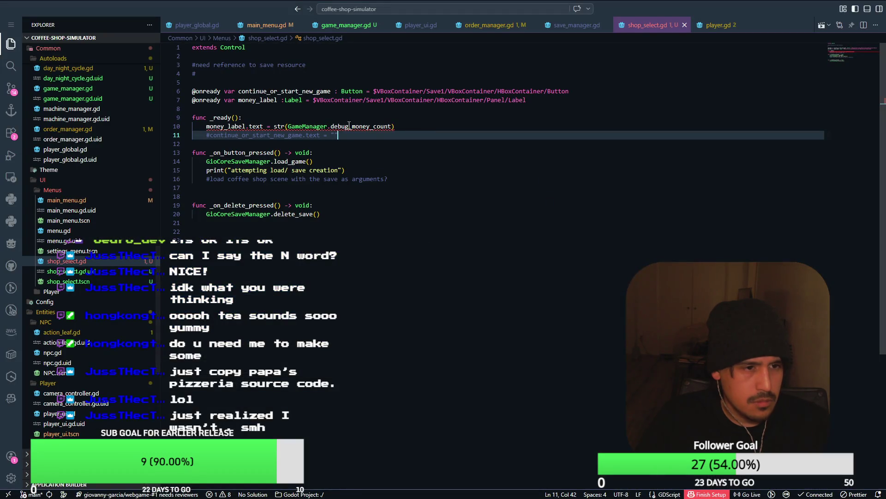
pyautogui.moveTo(341, 126)
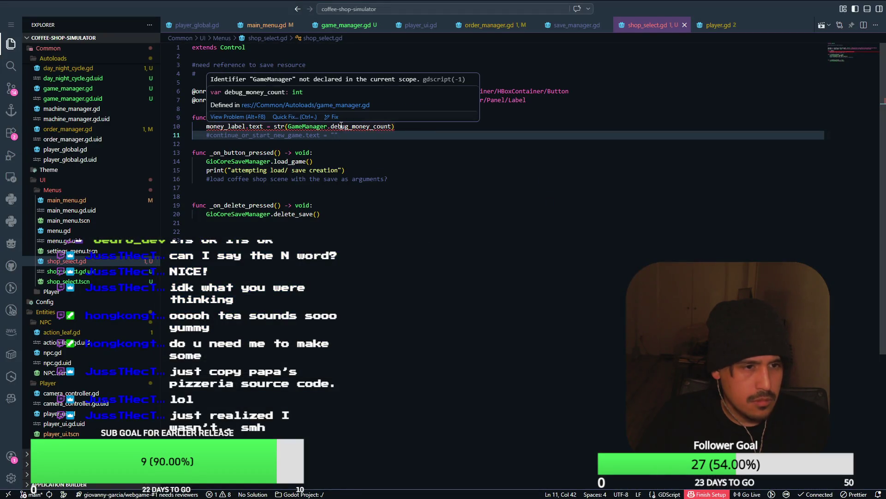
pyautogui.rightClick(341, 126)
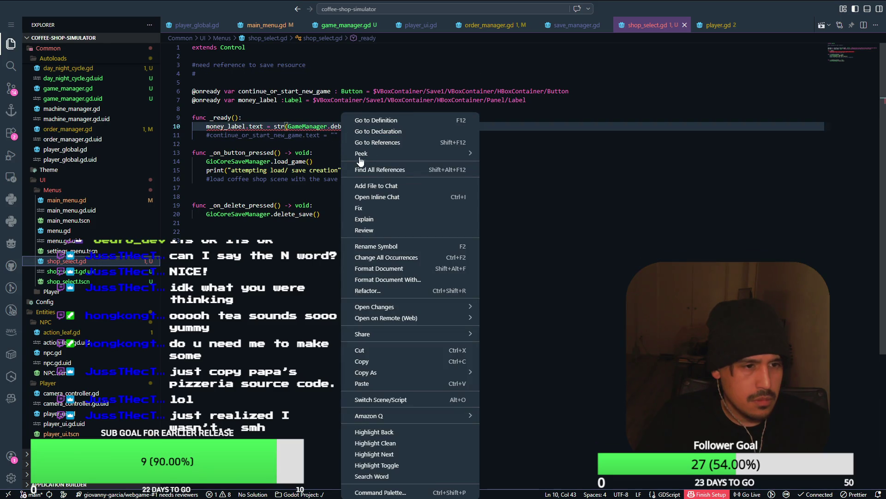
pyautogui.press('Escape')
# Step: Change HBoxContainer to OrderContainer in player_ui.gd's line 3–4 node paths and rerun the game
pyautogui.hotkey('alt', 'Tab')
pyautogui.click(744, 26)
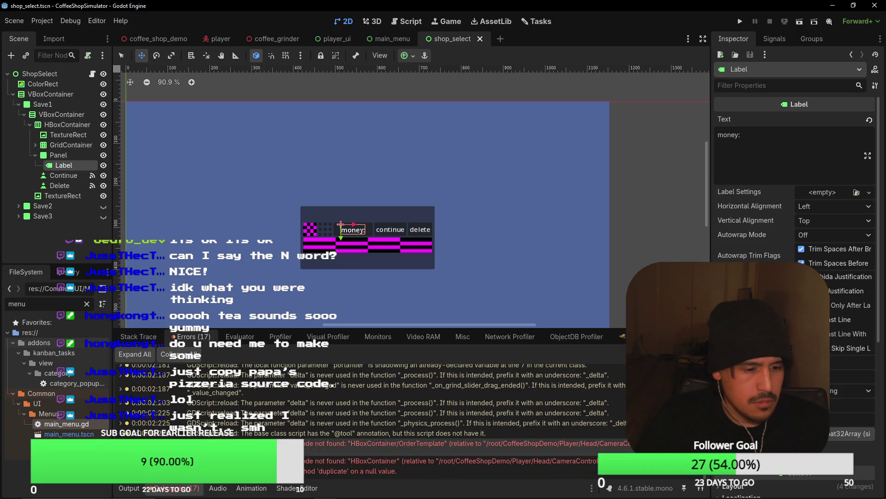
pyautogui.hotkey('alt', 'Tab')
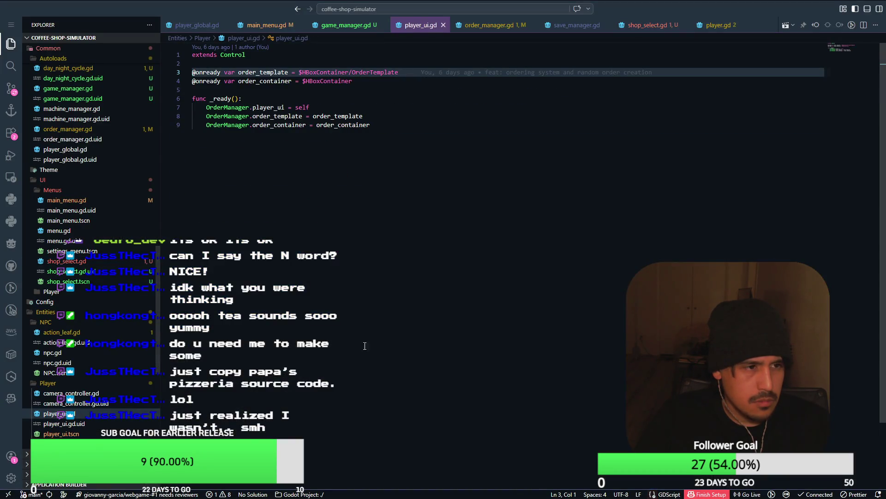
pyautogui.hotkey('alt', 'Tab')
pyautogui.hotkey('alt', 'Tab')
pyautogui.click(302, 73)
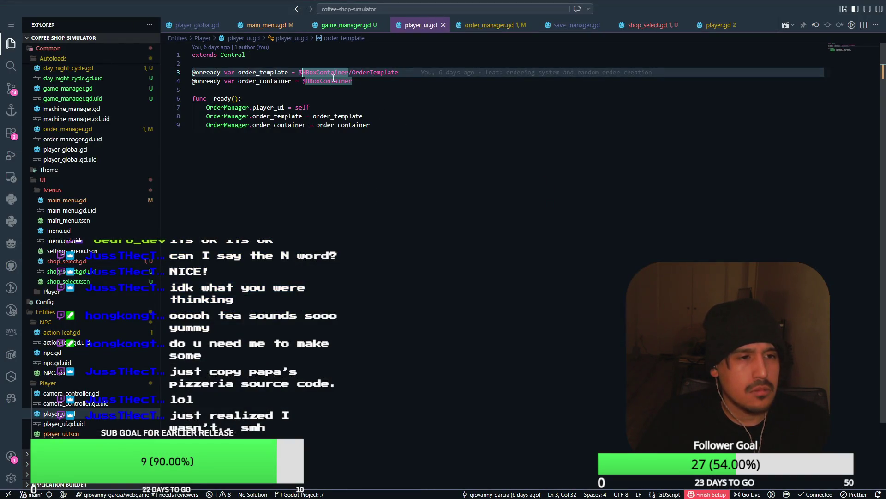
pyautogui.hotkey('ctrl', 'd')
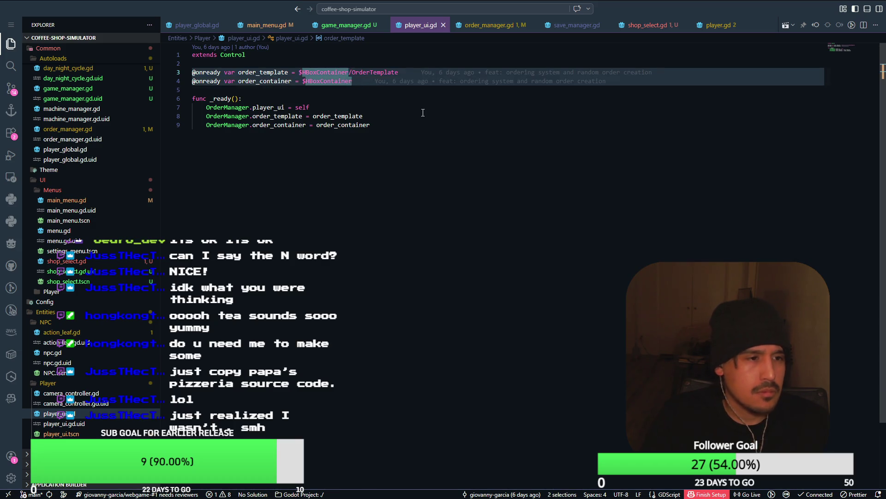
pyautogui.press('BackSpace')
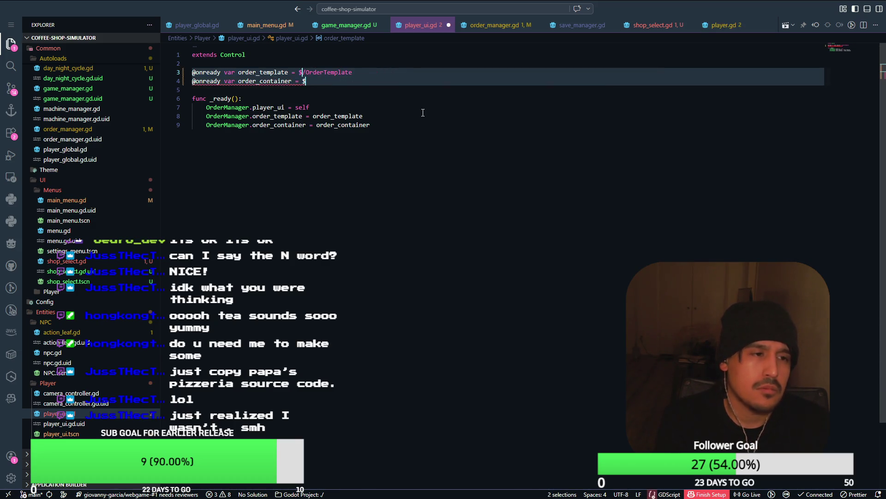
pyautogui.write('OrderContainer')
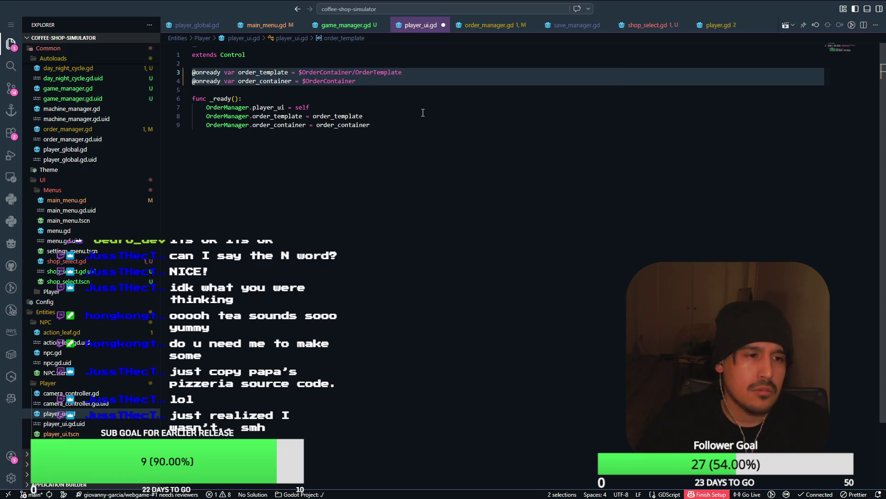
pyautogui.hotkey('alt', 'Tab')
pyautogui.click(740, 22)
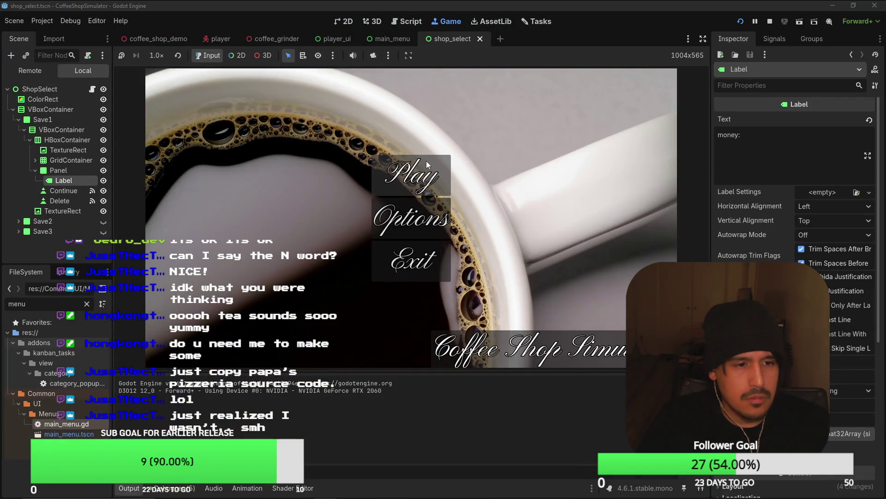
# Step: Enter the coffee shop from the main menu, stop the run, and select CanvasLayer in player_ui
pyautogui.click(426, 162)
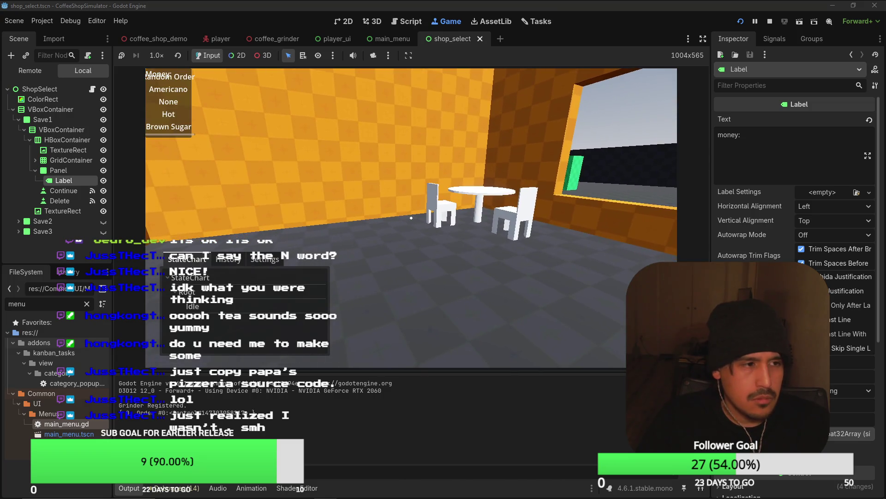
pyautogui.press('F8')
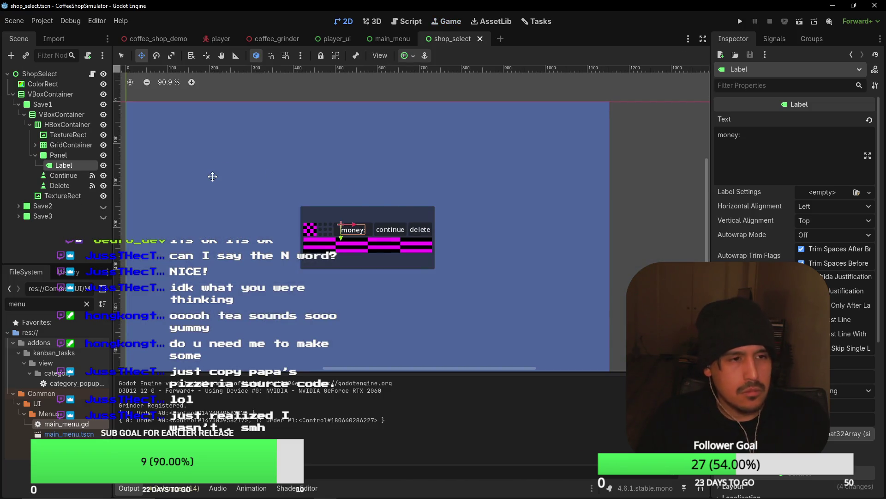
pyautogui.click(332, 39)
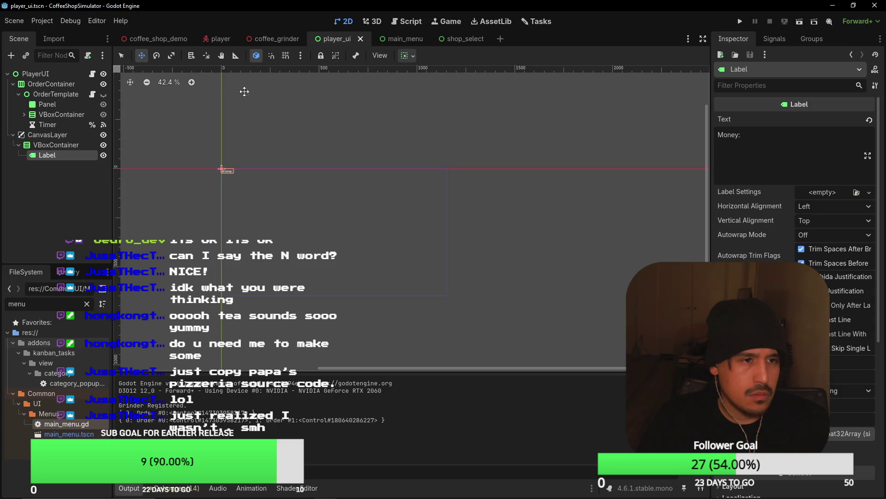
pyautogui.click(59, 135)
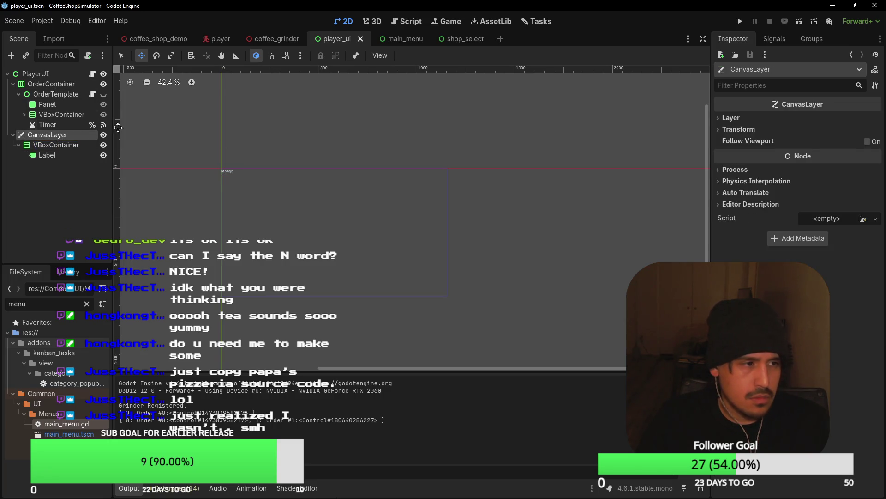
# Step: Add a Control node under CanvasLayer and move the VBoxContainer inside it
pyautogui.hotkey('ctrl', 'a')
pyautogui.write('no')
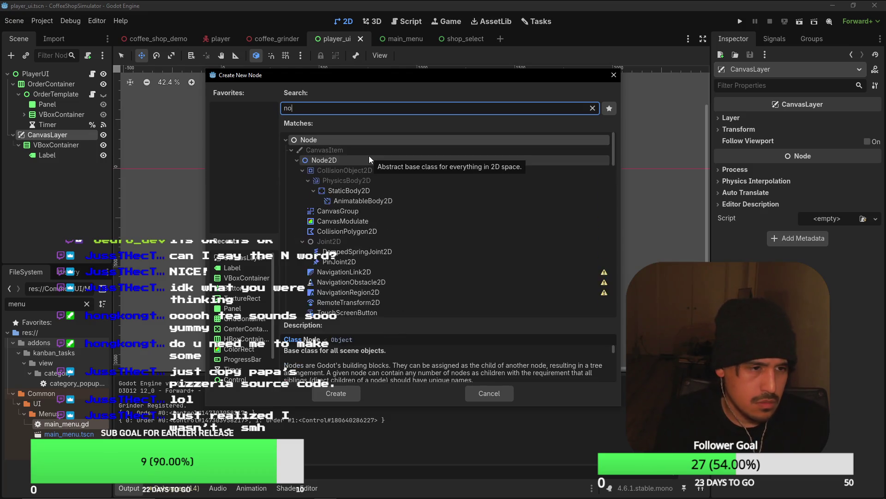
pyautogui.write('de')
pyautogui.press('BackSpace')
pyautogui.press('BackSpace')
pyautogui.press('BackSpace')
pyautogui.write('coin')
pyautogui.press('BackSpace')
pyautogui.press('BackSpace')
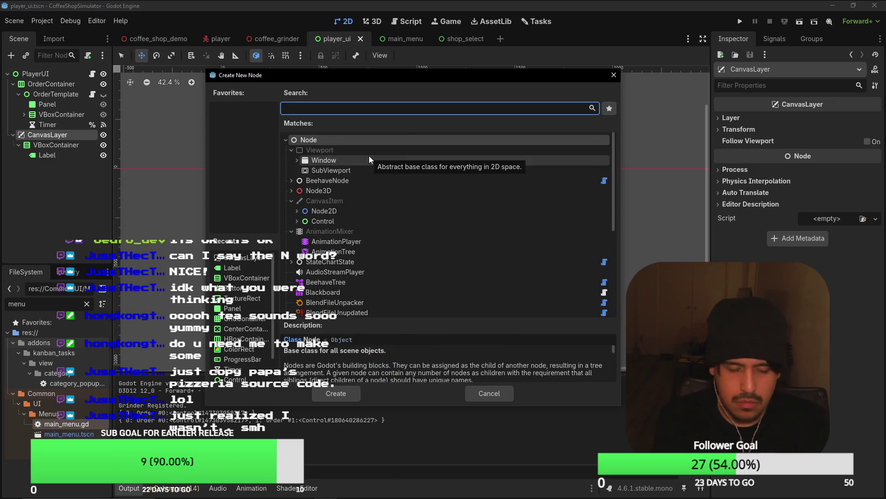
pyautogui.write('ntrol')
pyautogui.press('Return')
pyautogui.moveTo(51, 144)
pyautogui.mouseDown()
pyautogui.moveTo(48, 168)
pyautogui.moveTo(49, 146)
pyautogui.mouseUp()
# Step: Give the Control Full Rect anchors, set CanvasLayer's layer to 0, and save
pyautogui.click(51, 146)
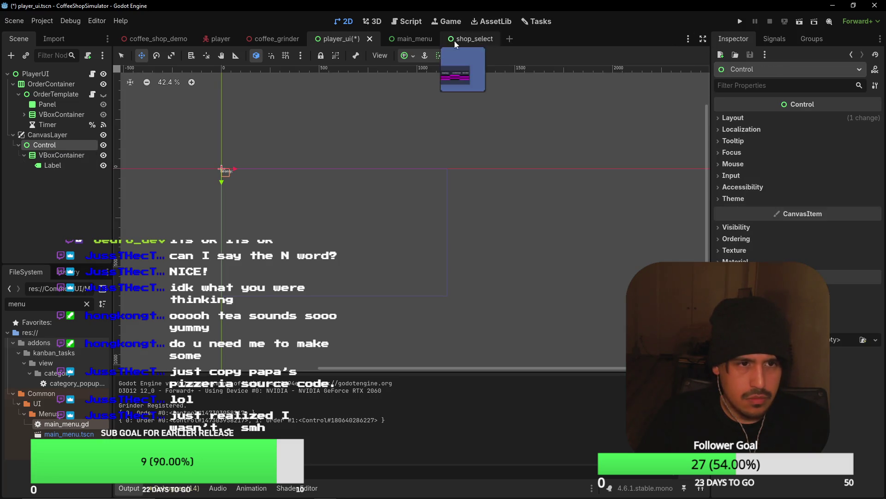
pyautogui.click(405, 56)
pyautogui.click(461, 141)
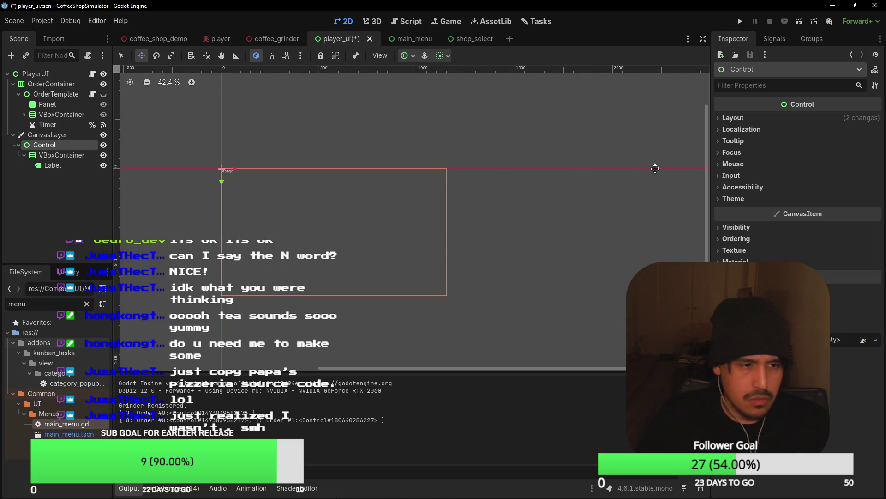
pyautogui.click(758, 119)
pyautogui.click(764, 121)
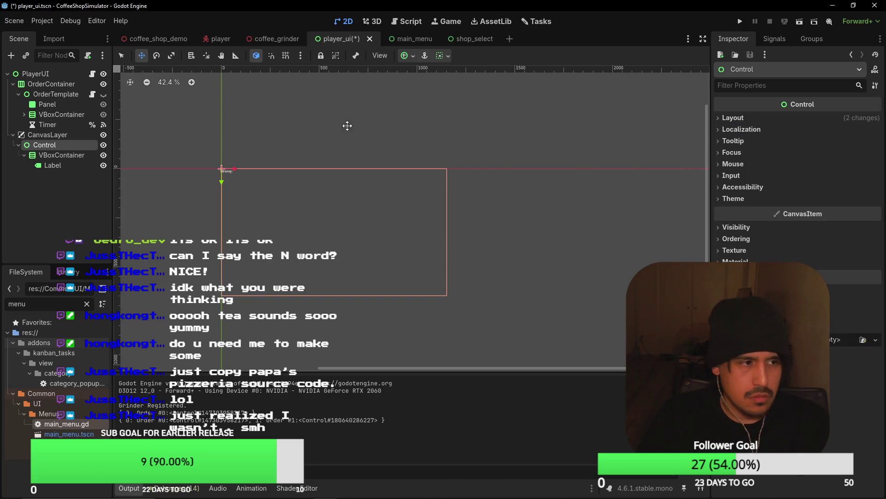
pyautogui.click(31, 137)
pyautogui.click(876, 133)
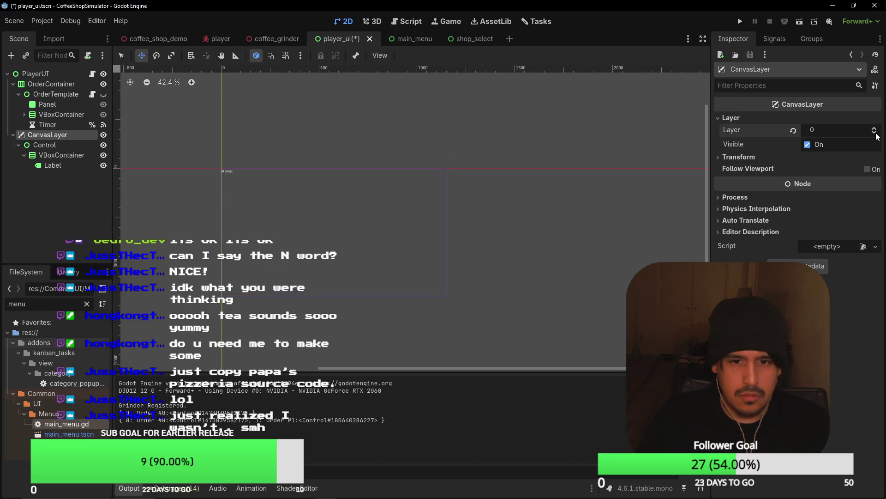
pyautogui.hotkey('ctrl', 's')
# Step: Anchor the VBoxContainer to the bottom-left corner and save player_ui
pyautogui.click(67, 164)
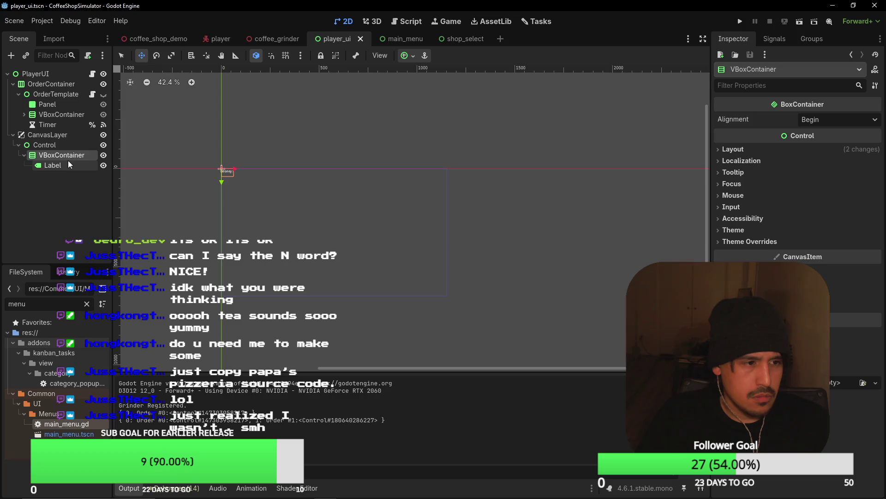
pyautogui.click(91, 147)
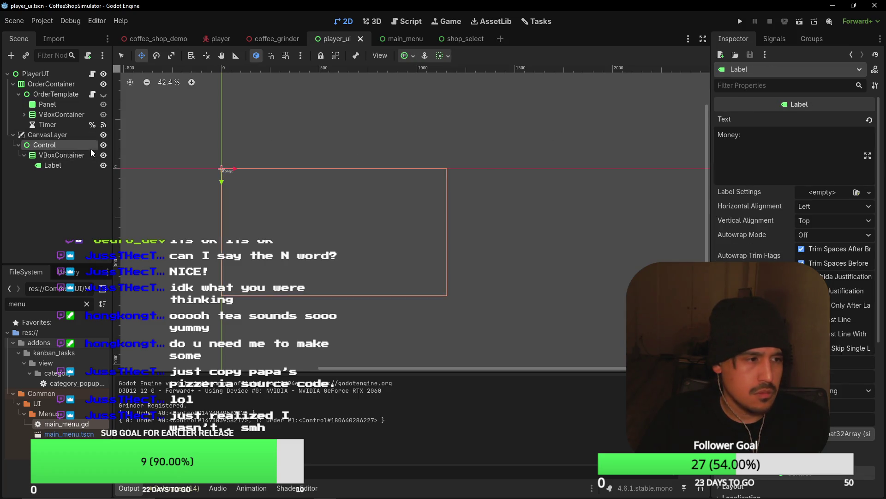
pyautogui.click(79, 156)
pyautogui.click(69, 146)
pyautogui.click(63, 154)
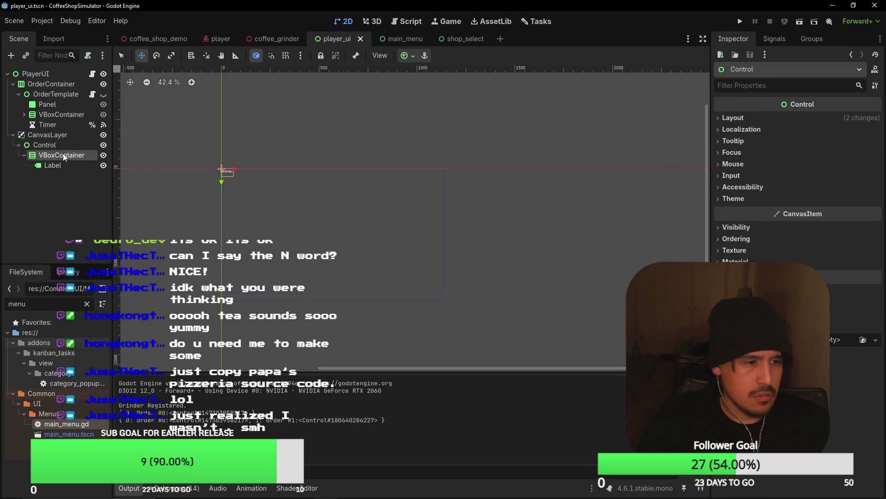
pyautogui.click(404, 56)
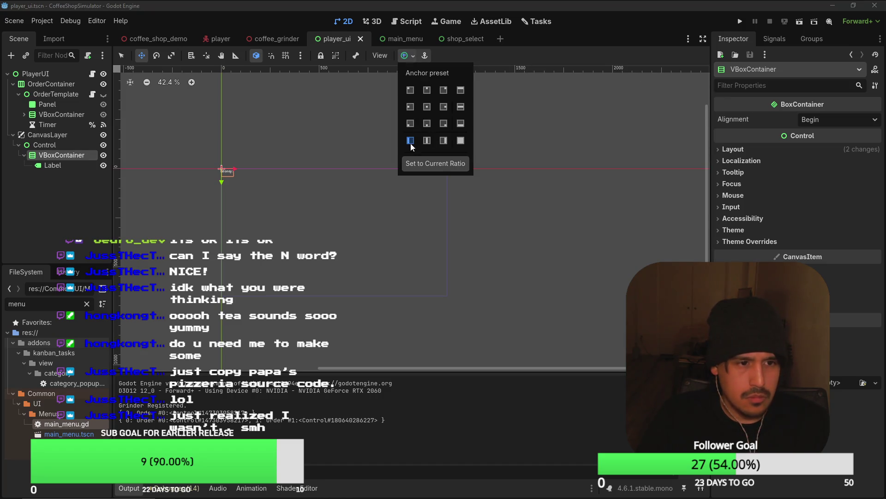
pyautogui.click(411, 124)
pyautogui.hotkey('ctrl', 's')
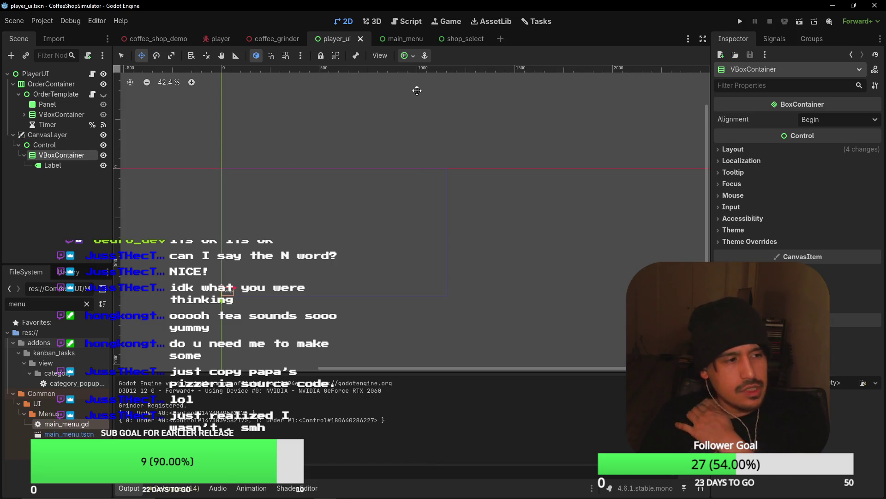
pyautogui.click(53, 166)
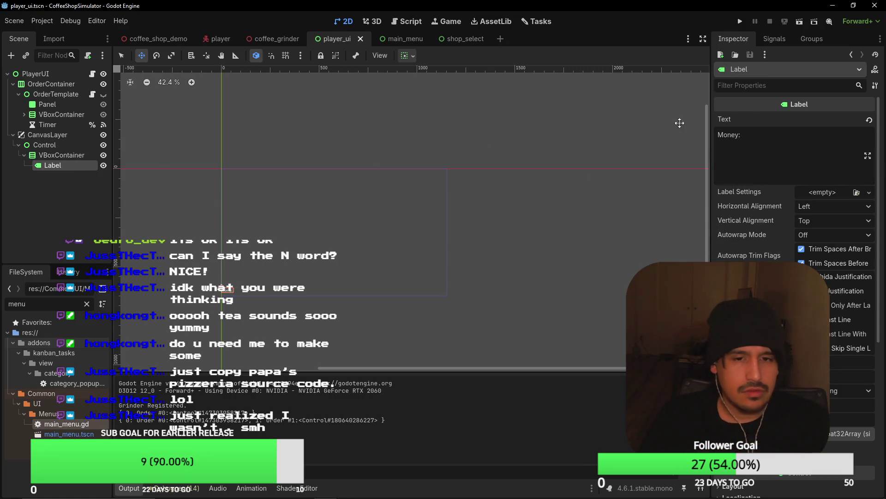
# Step: Open the ShopSelect script from the shop_select scene, review its money-label code, then run the project
pyautogui.click(394, 39)
pyautogui.click(469, 41)
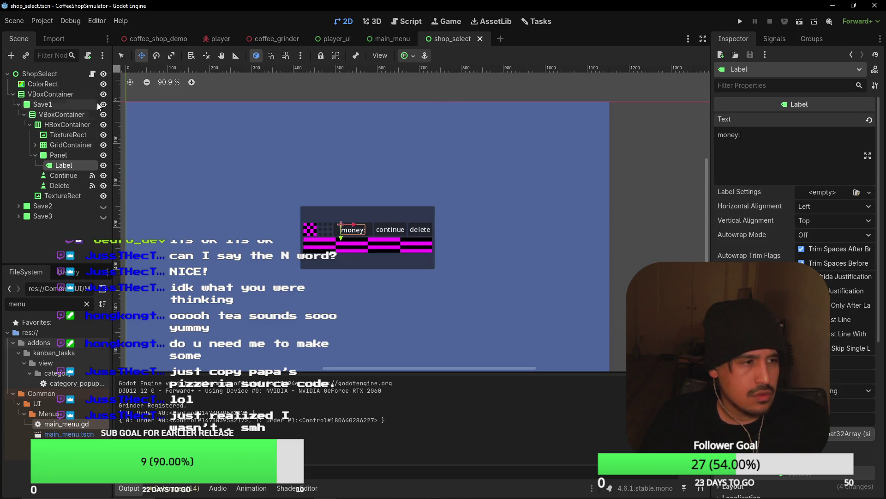
pyautogui.click(92, 74)
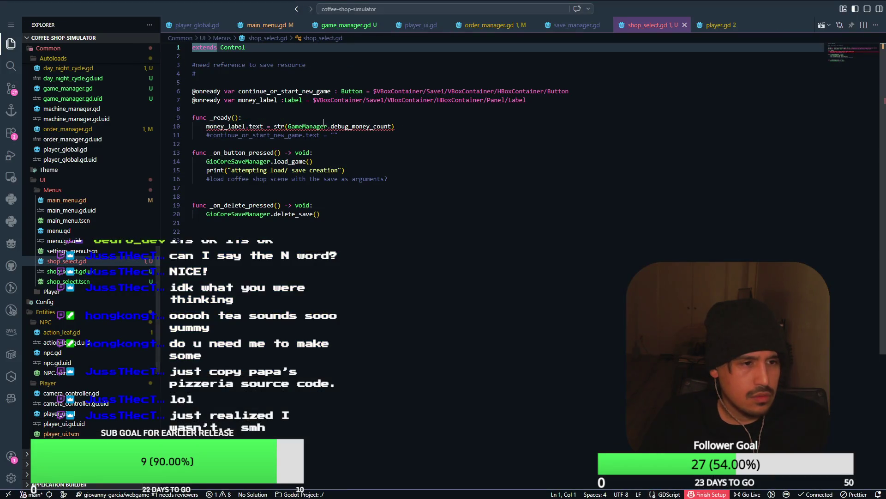
pyautogui.click(292, 78)
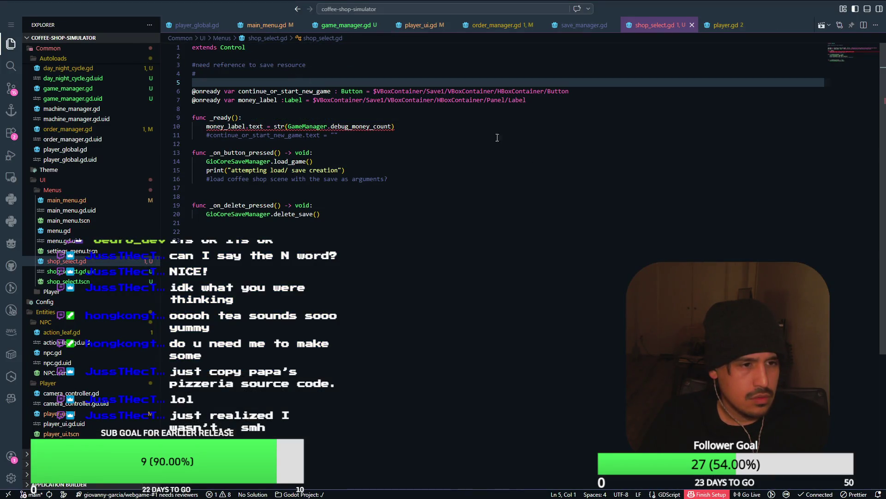
pyautogui.hotkey('alt', 'Tab')
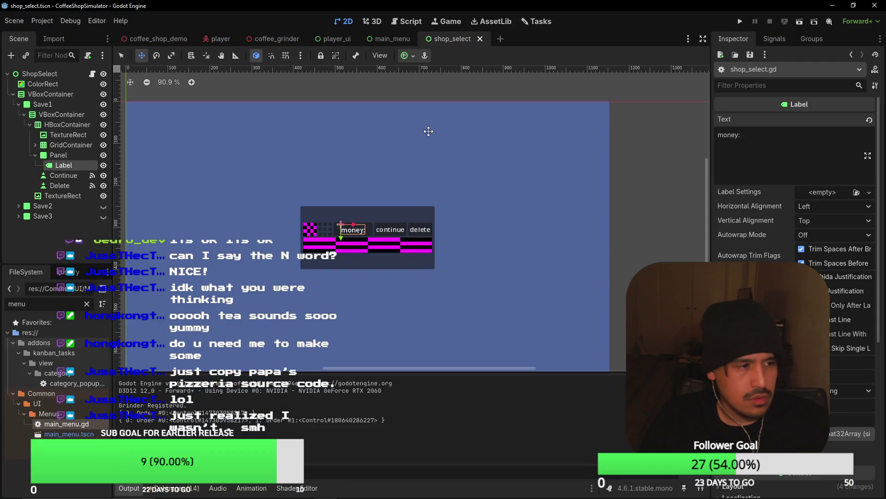
pyautogui.hotkey('alt', 'Tab')
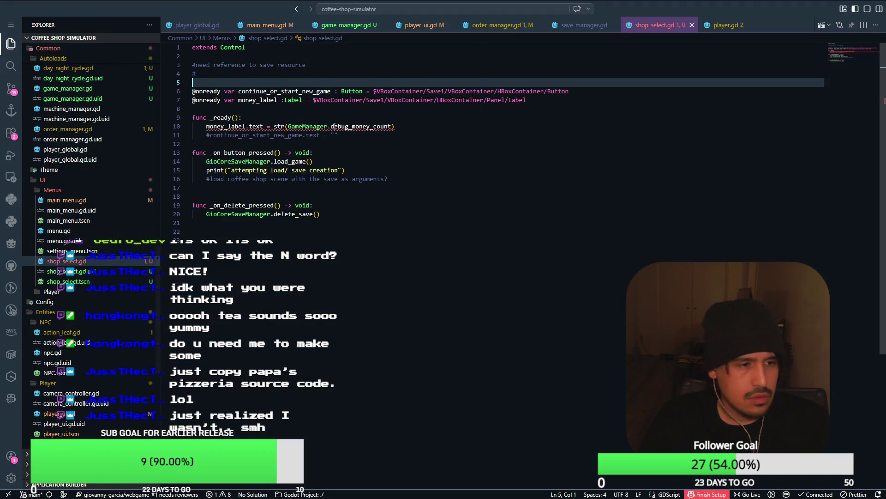
pyautogui.moveTo(335, 127)
pyautogui.hotkey('alt', 'Tab')
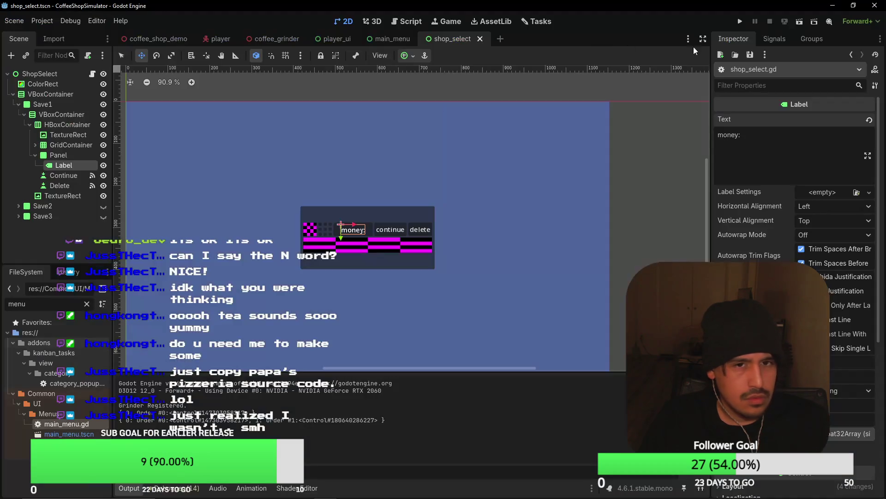
pyautogui.click(740, 21)
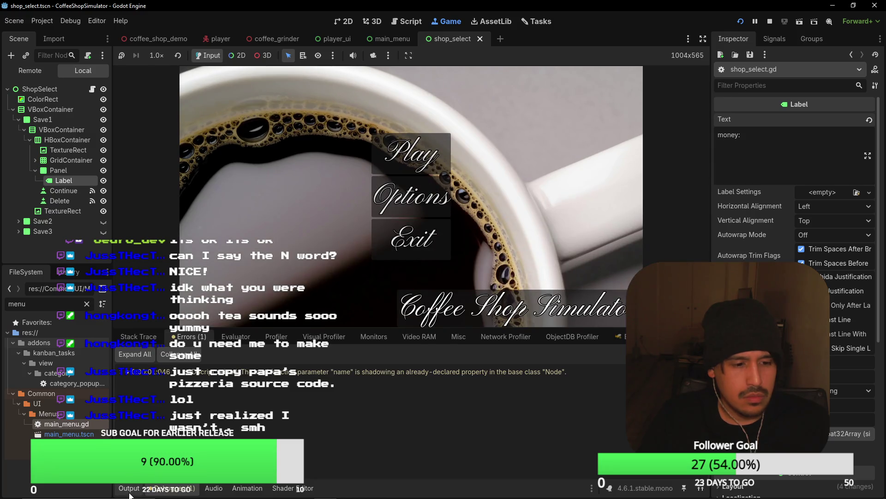
# Step: Play from the main menu, walk toward the counter, stop the game, and open player_ui
pyautogui.click(406, 178)
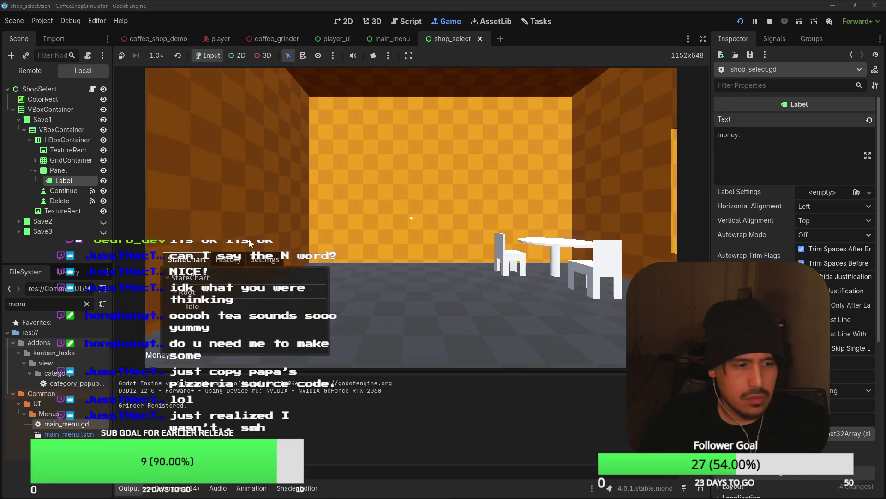
pyautogui.press('s')
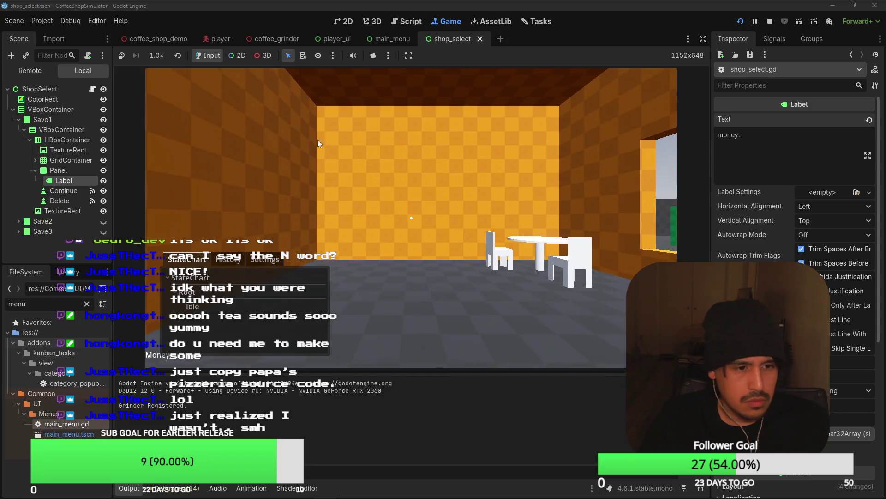
pyautogui.press('F8')
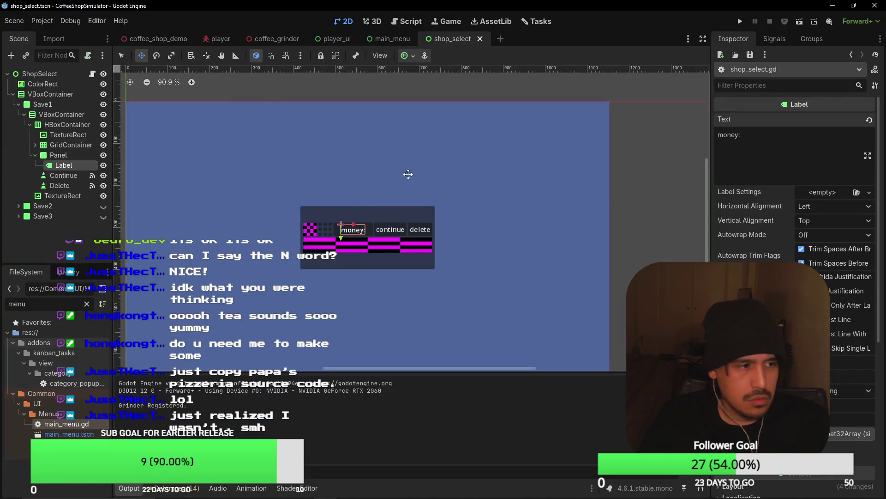
pyautogui.click(332, 38)
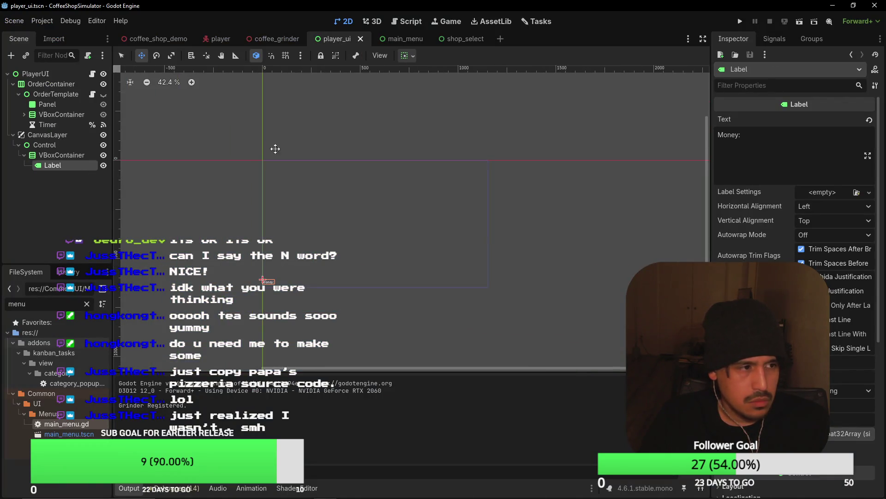
# Step: Anchor the Control to the bottom-left corner, save, and test the layout in a game run
pyautogui.press('Up')
pyautogui.press('Up')
pyautogui.press('Up')
pyautogui.click(49, 145)
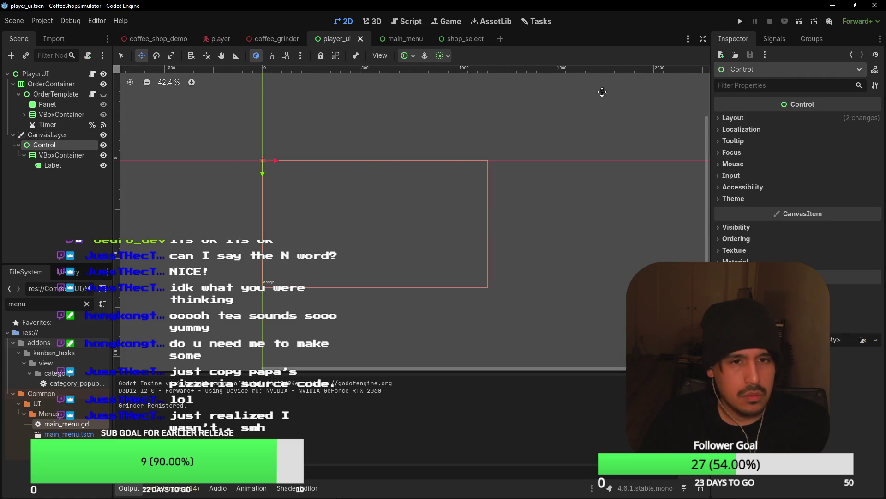
pyautogui.click(406, 56)
pyautogui.click(409, 126)
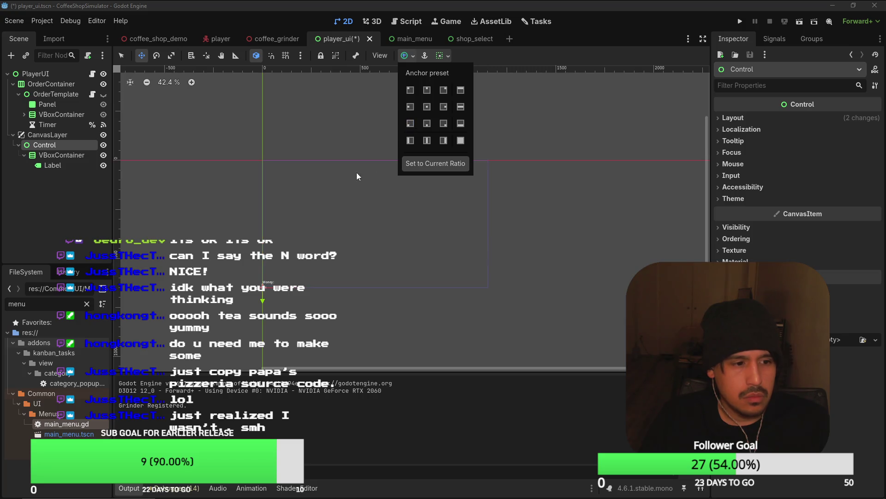
pyautogui.hotkey('ctrl', 's')
pyautogui.click(740, 21)
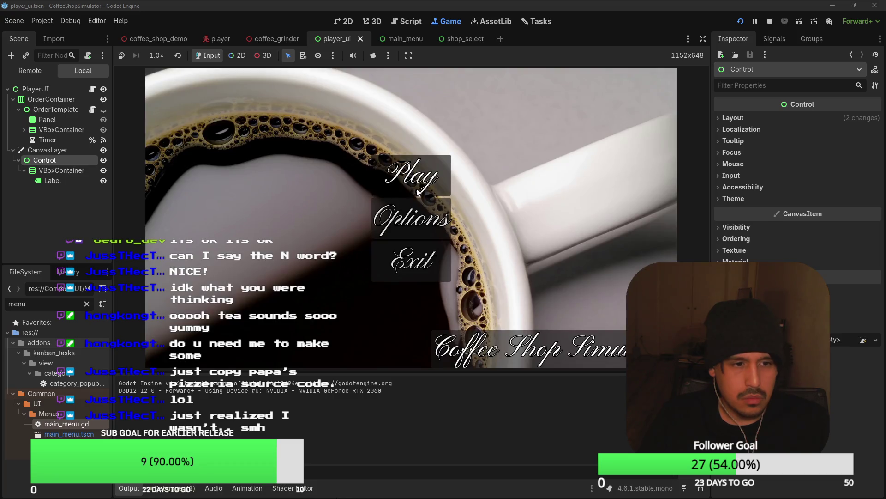
pyautogui.click(408, 175)
pyautogui.press('w')
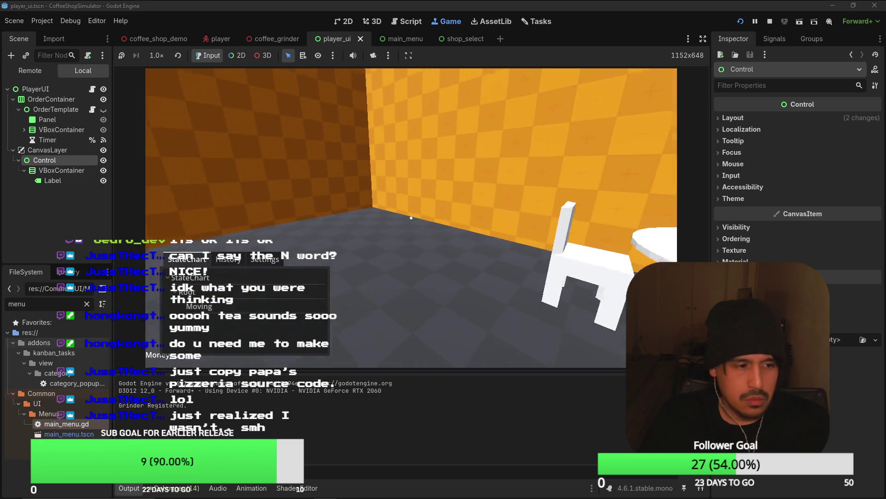
pyautogui.press('F8')
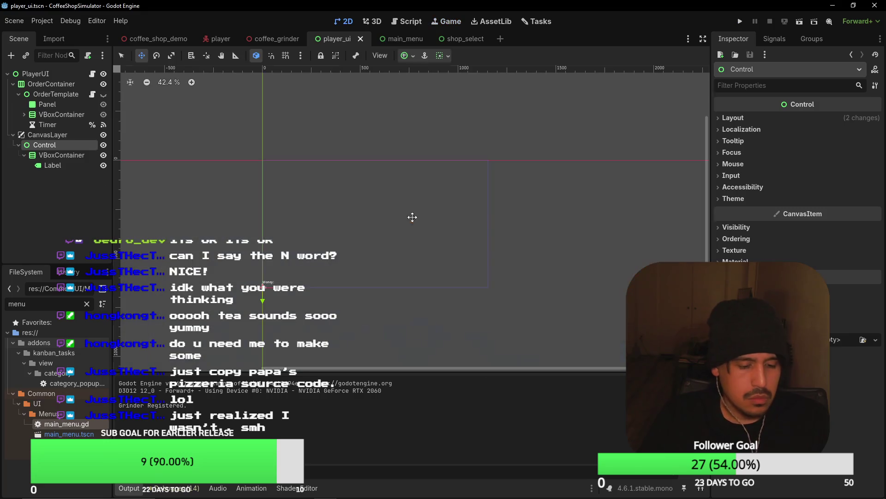
# Step: Anchor both the Control and the VBoxContainer to the bottom-right corner and save
pyautogui.click(408, 55)
pyautogui.click(444, 124)
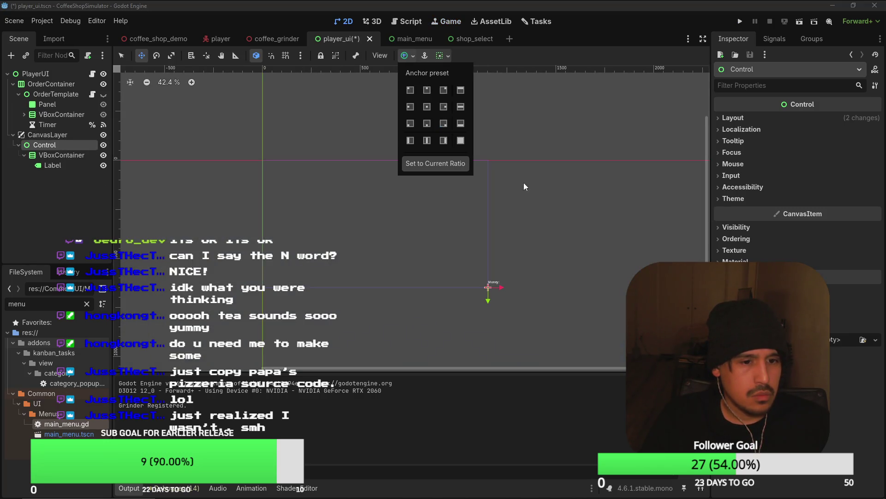
pyautogui.click(58, 155)
pyautogui.click(408, 60)
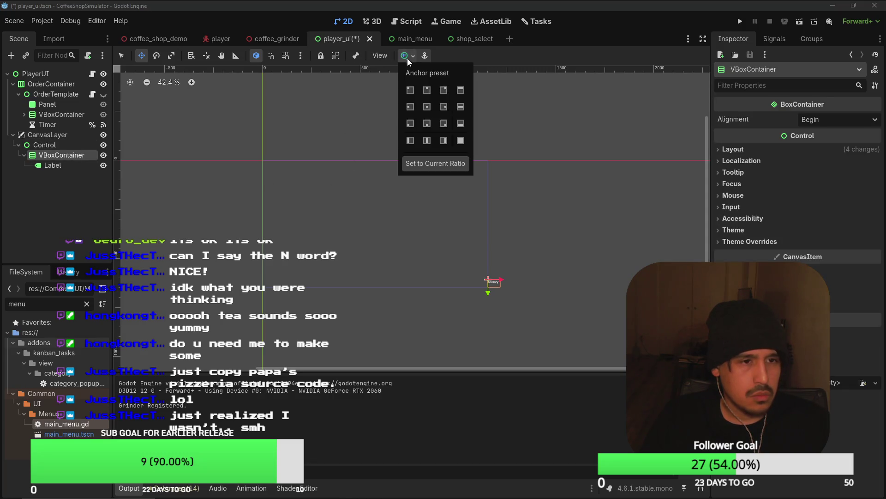
pyautogui.click(411, 91)
pyautogui.click(445, 109)
pyautogui.click(439, 122)
pyautogui.hotkey('ctrl', 's')
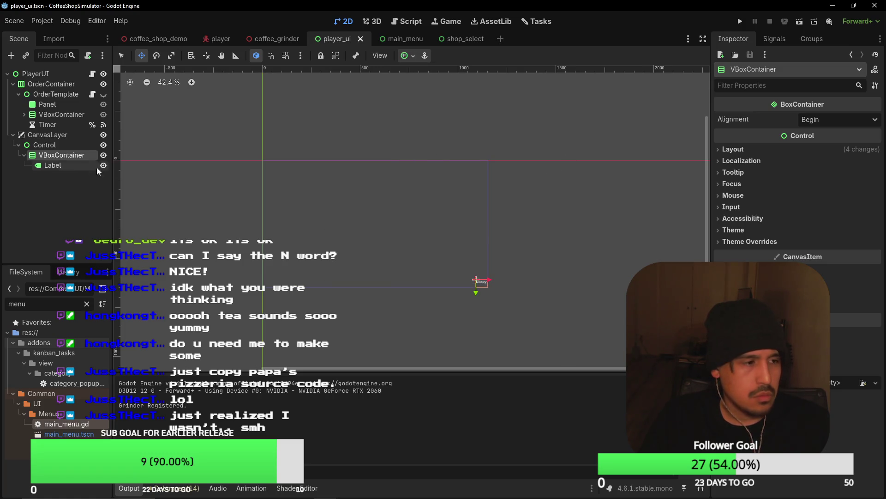
pyautogui.click(58, 166)
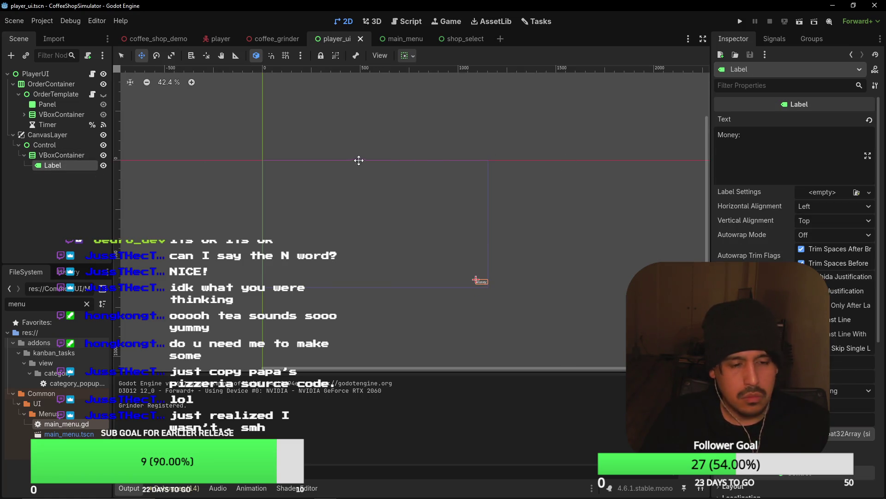
# Step: Duplicate the Money label as Label2 and clear its Text field
pyautogui.hotkey('ctrl', 'd')
pyautogui.click(785, 136)
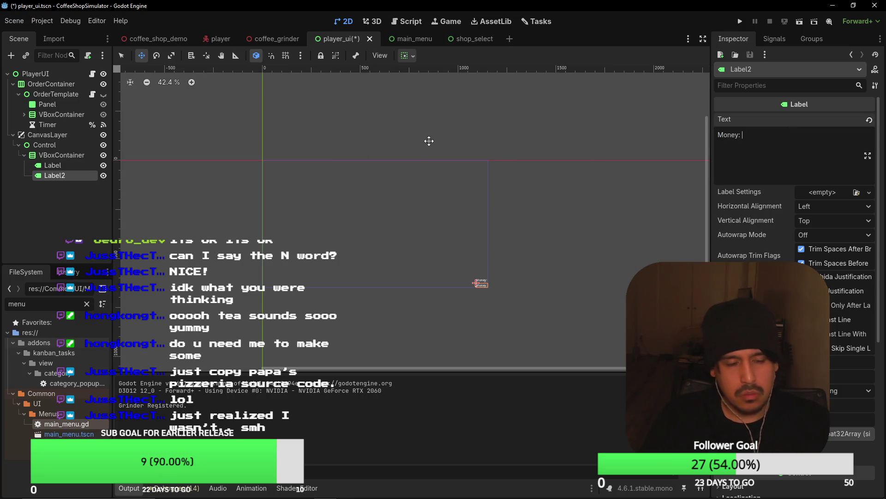
pyautogui.hotkey('ctrl', 'a')
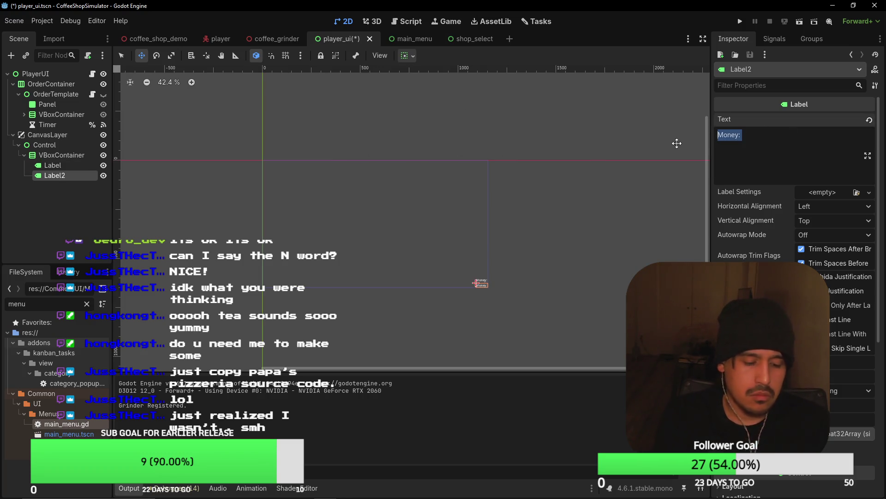
pyautogui.write('Pain')
pyautogui.press('BackSpace')
pyautogui.press('BackSpace')
pyautogui.press('BackSpace')
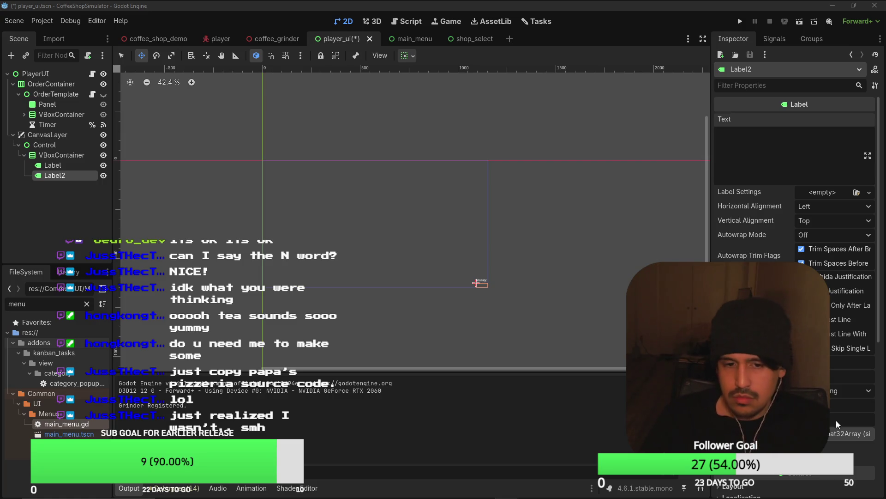
# Step: Check the Money label, VBoxContainer and Label2 nodes to confirm Label2's text is empty
pyautogui.tripleClick(532, 390)
pyautogui.click(429, 242)
pyautogui.click(51, 184)
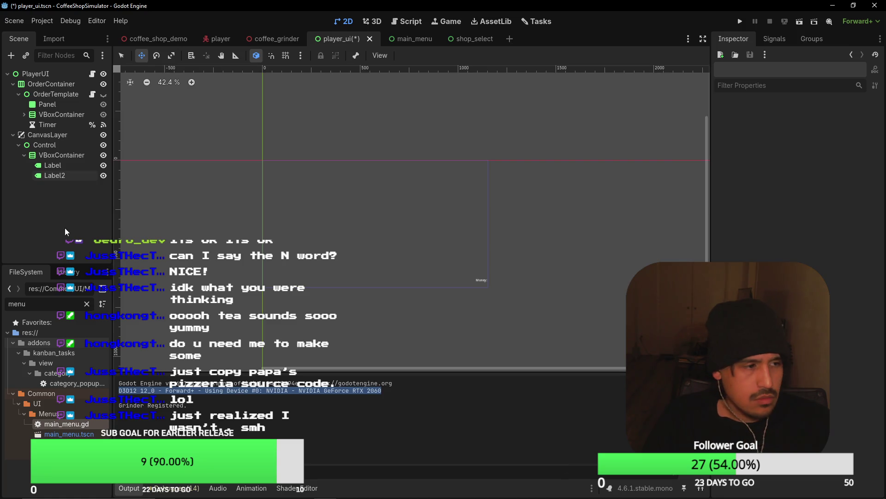
pyautogui.click(73, 167)
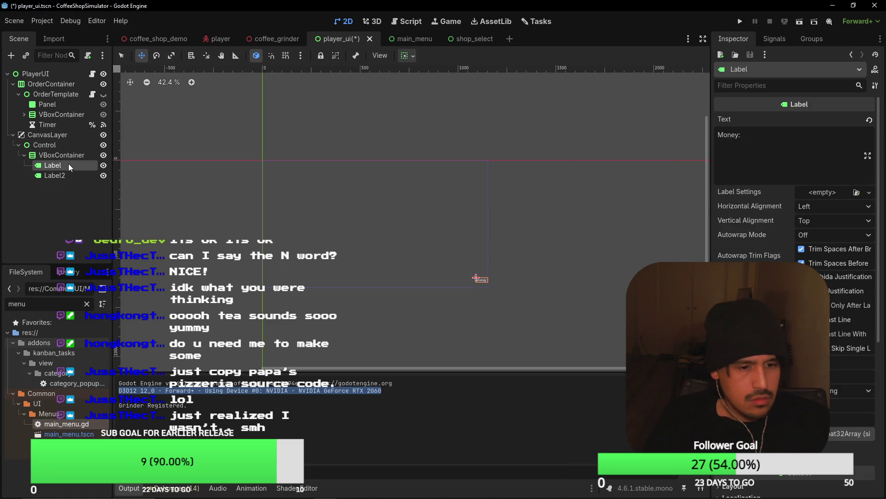
pyautogui.click(67, 159)
pyautogui.click(66, 168)
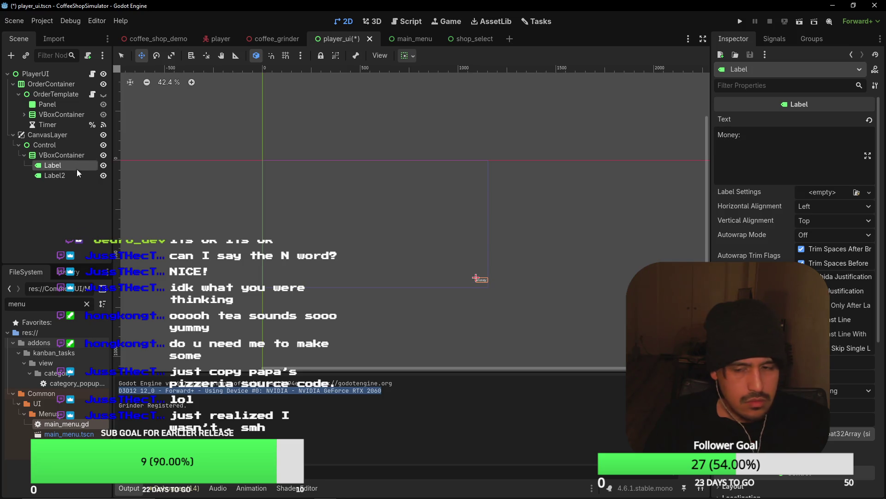
pyautogui.click(81, 176)
pyautogui.scroll(5, 479, 290)
pyautogui.scroll(-2, 318, 216)
# Step: Run the game from its main menu, walk toward the counter, then stop it with F8
pyautogui.click(740, 21)
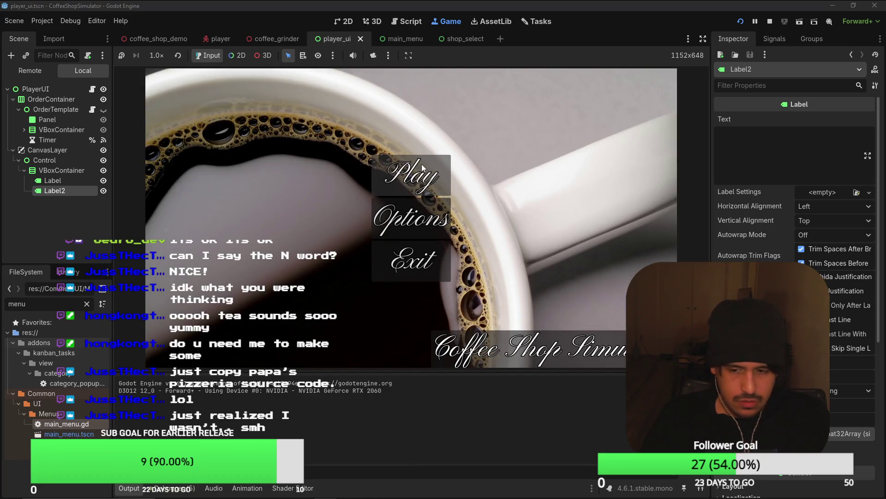
pyautogui.click(422, 164)
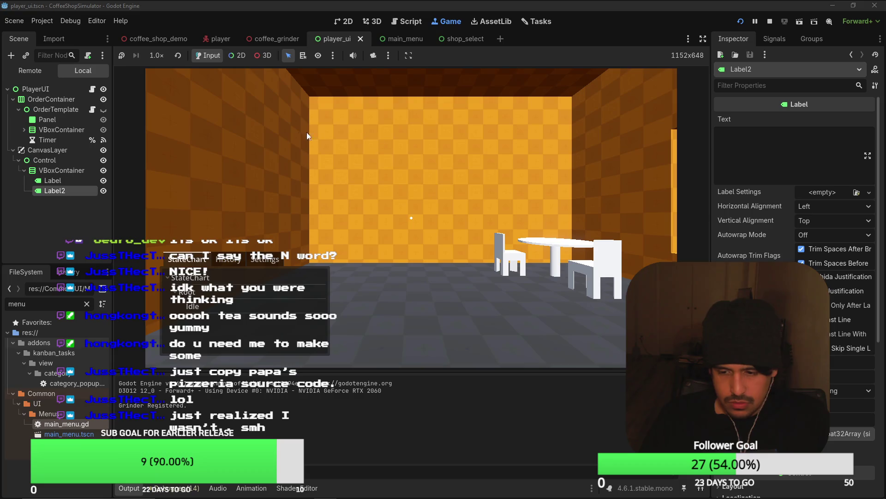
pyautogui.moveTo(411, 218)
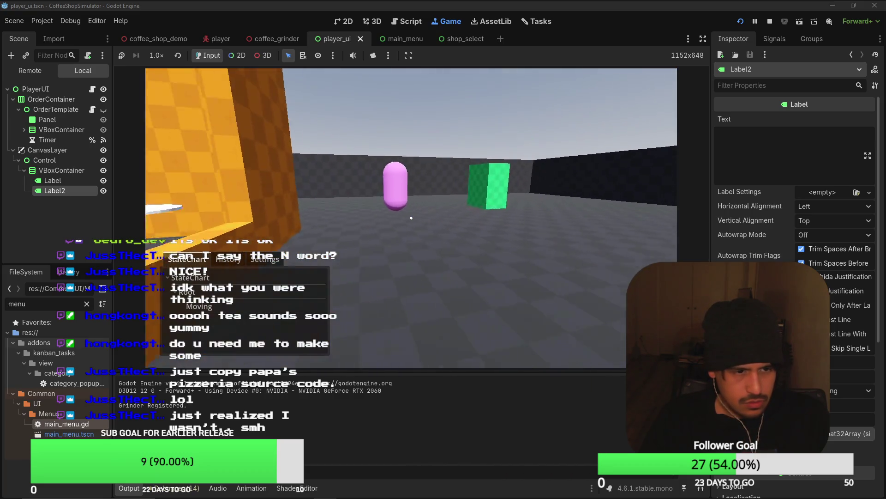
pyautogui.press('w')
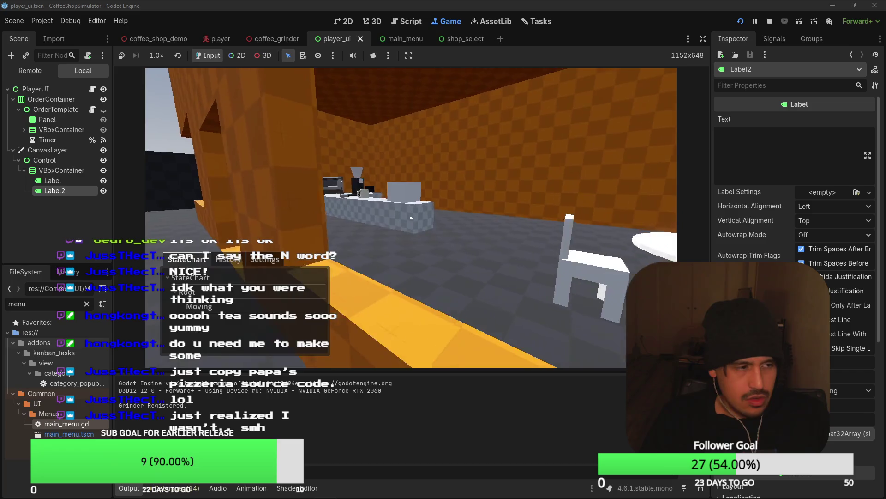
pyautogui.press('w')
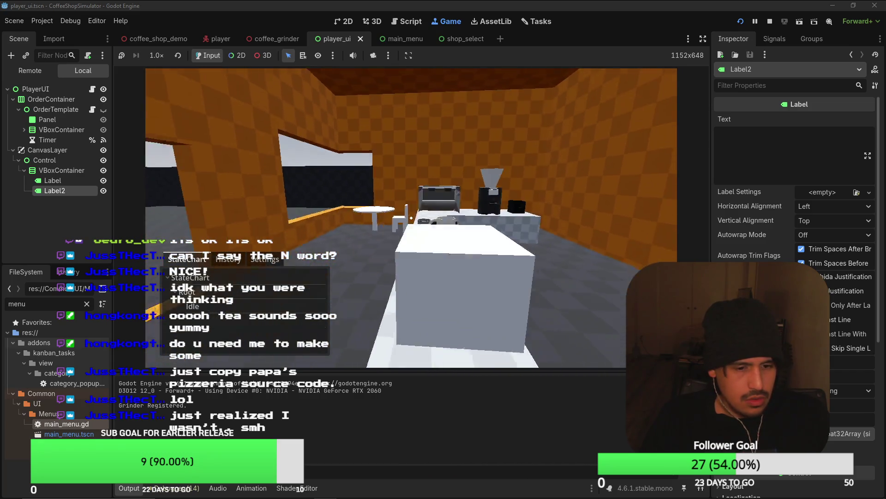
pyautogui.press('F8')
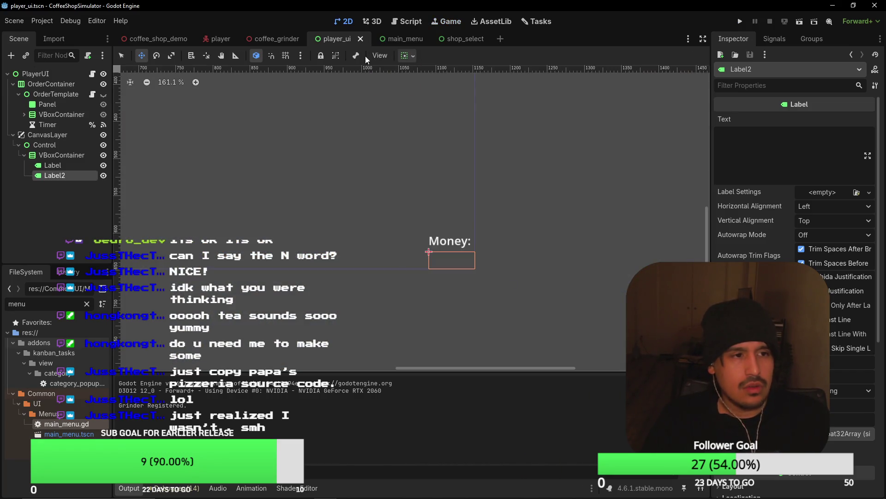
# Step: Open shop_select.gd in VS Code from the shop_select scene's script icon
pyautogui.click(453, 38)
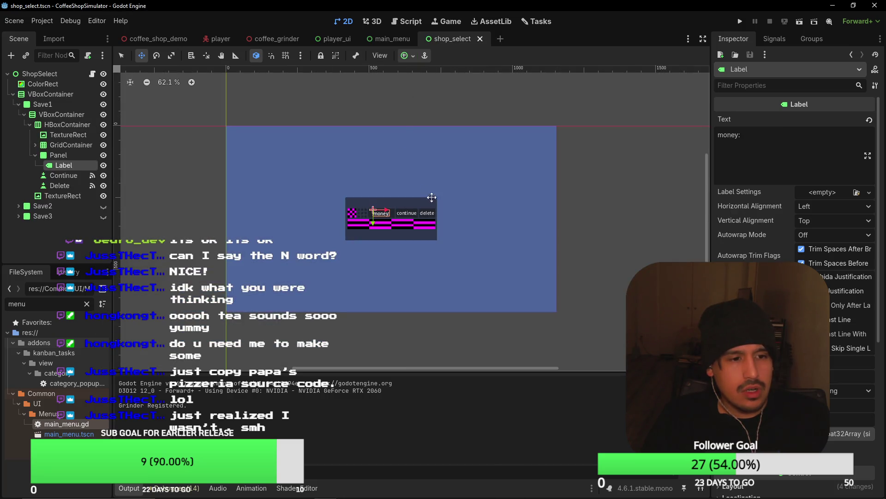
pyautogui.click(93, 73)
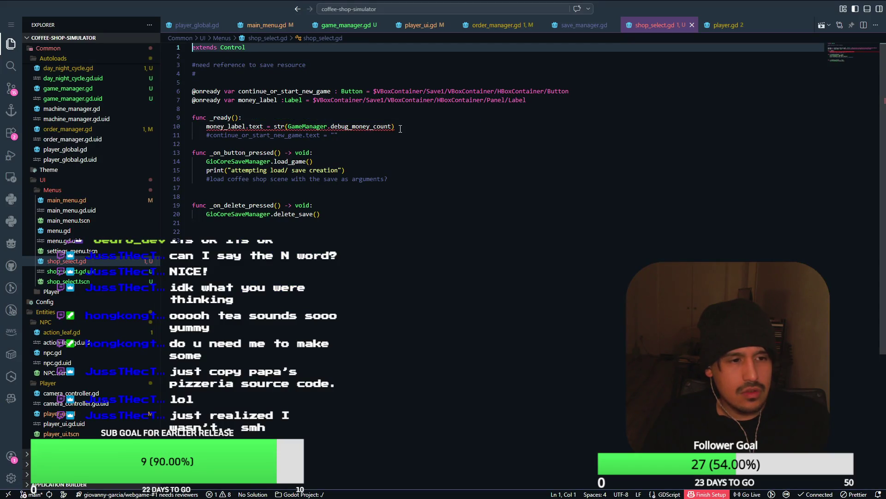
pyautogui.click(206, 126)
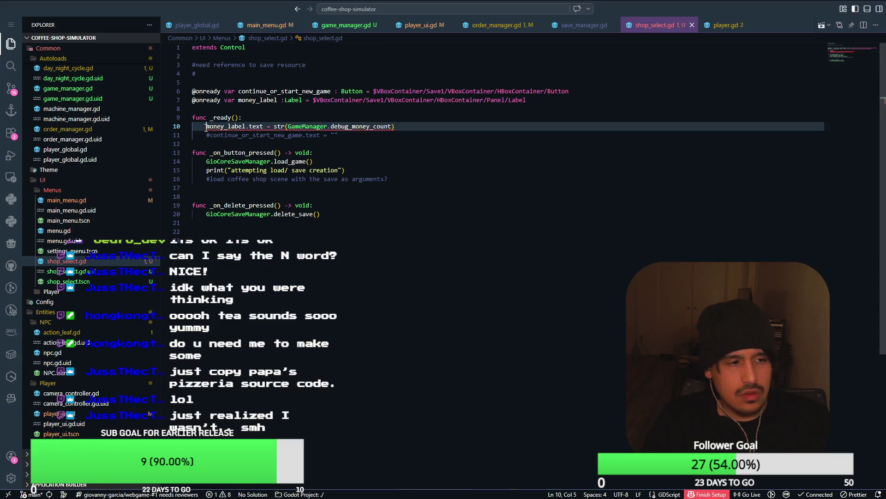
pyautogui.write('#')
pyautogui.press('Escape')
# Step: Add a pass line under func _ready() and uncomment the money_label.text assignment
pyautogui.click(257, 119)
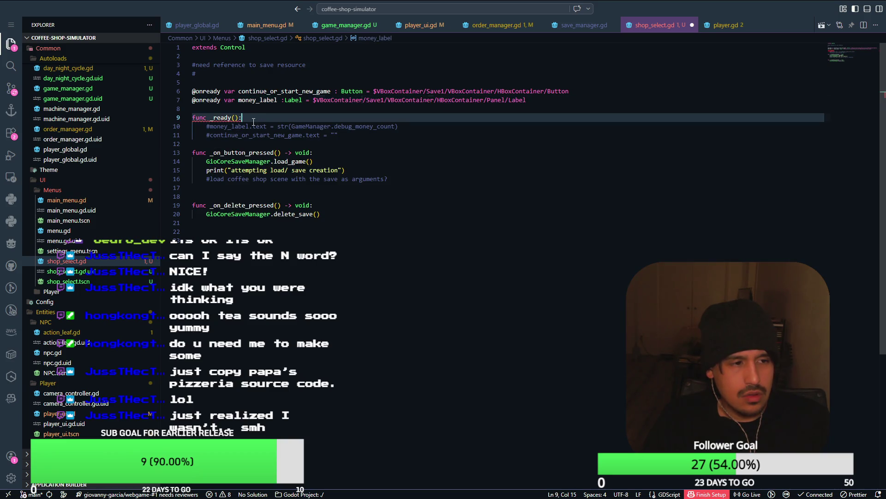
pyautogui.press('Return')
pyautogui.write('pass')
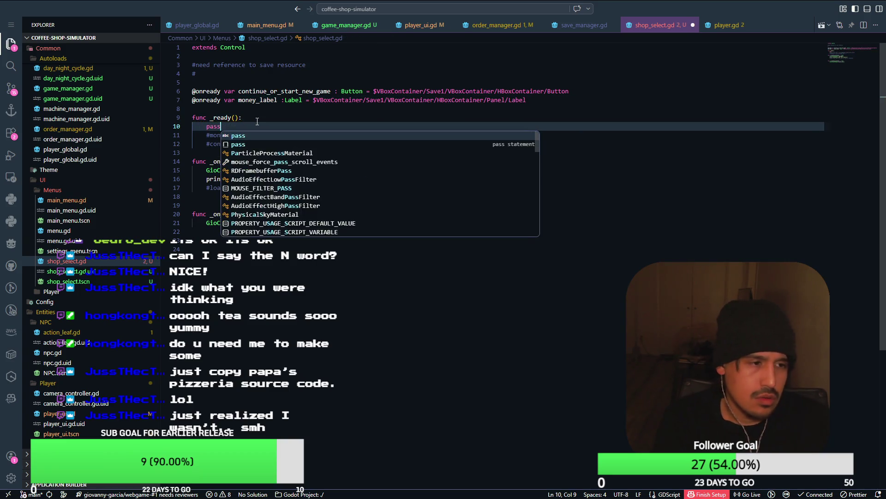
pyautogui.moveTo(257, 121); pyautogui.dragTo(245, 125)
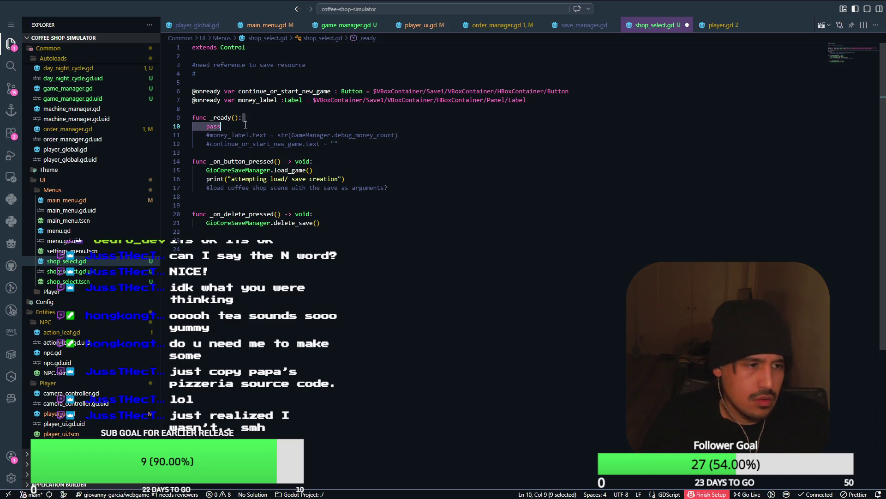
pyautogui.click(207, 135)
pyautogui.hotkey('ctrl', '/')
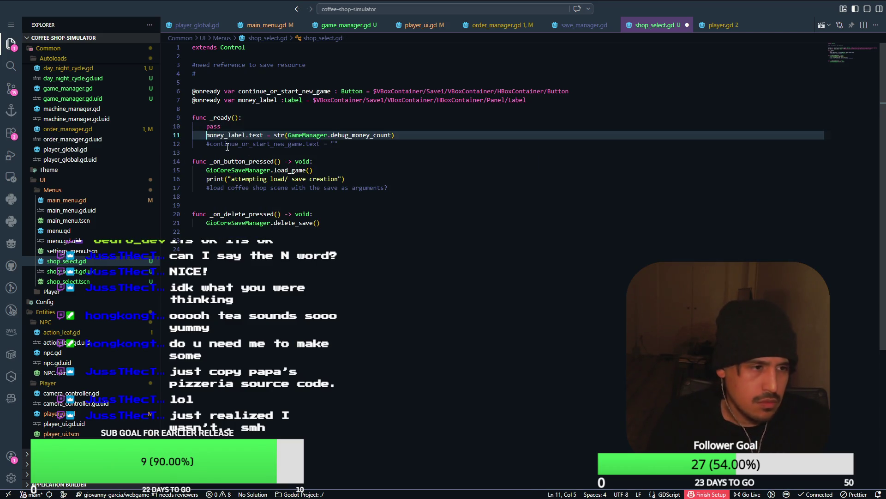
pyautogui.click(227, 144)
pyautogui.press('Up')
pyautogui.press('Up')
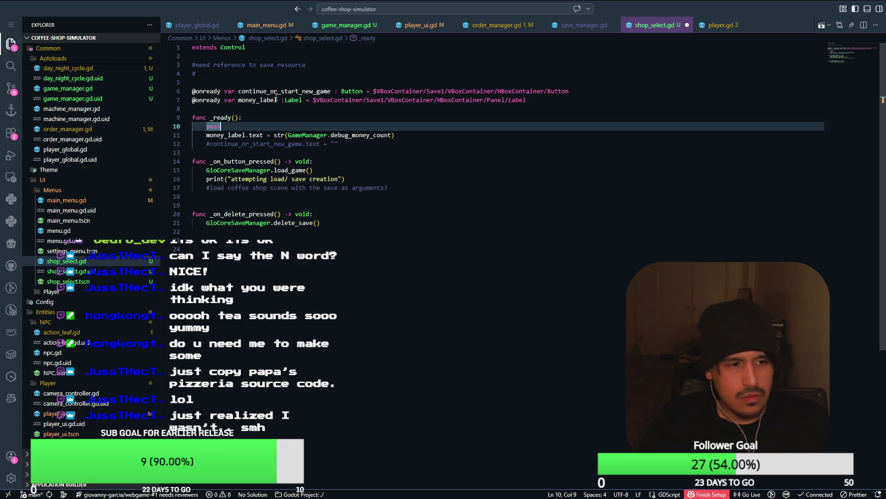
# Step: Review game_manager.gd, player.gd, order_manager.gd, save_manager.gd, shop_select.gd and main_menu.gd, then return to Godot
pyautogui.click(346, 25)
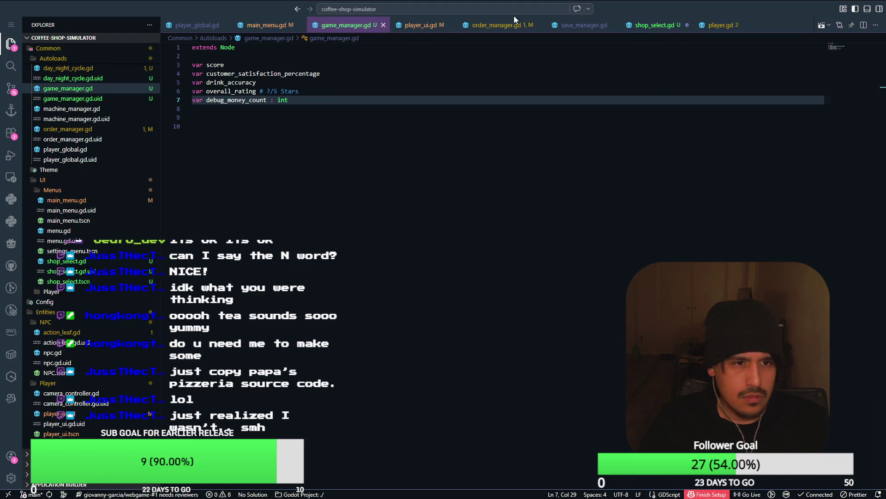
pyautogui.click(703, 25)
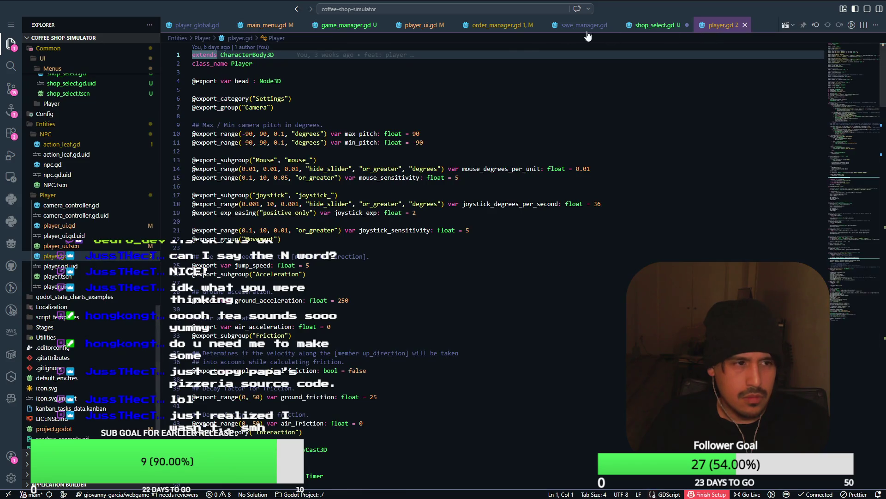
pyautogui.click(489, 26)
pyautogui.click(586, 25)
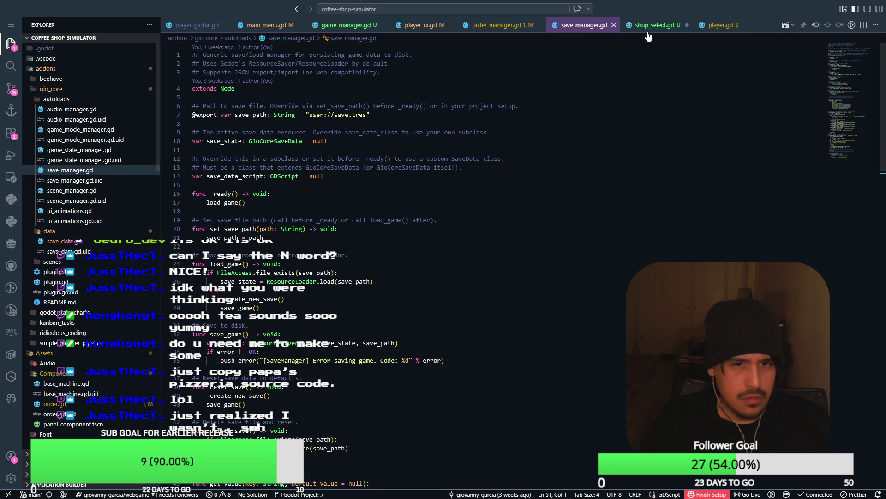
pyautogui.click(717, 25)
pyautogui.scroll(-3, 415, 146)
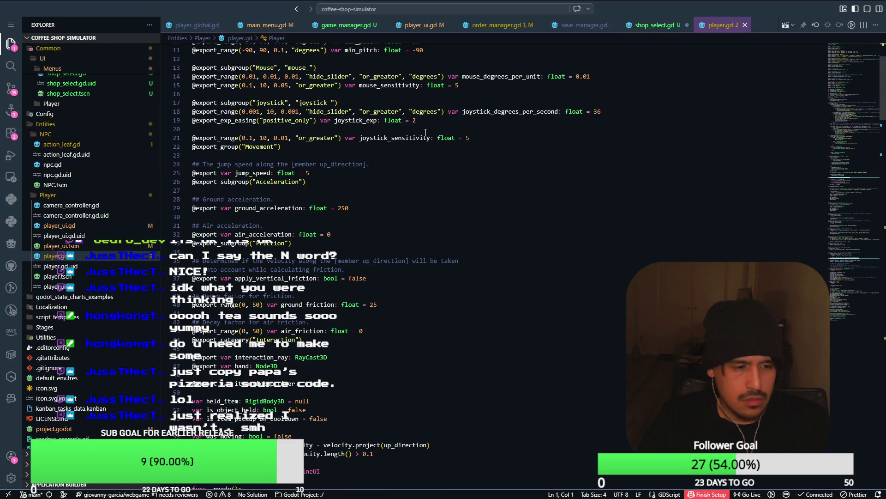
pyautogui.click(565, 25)
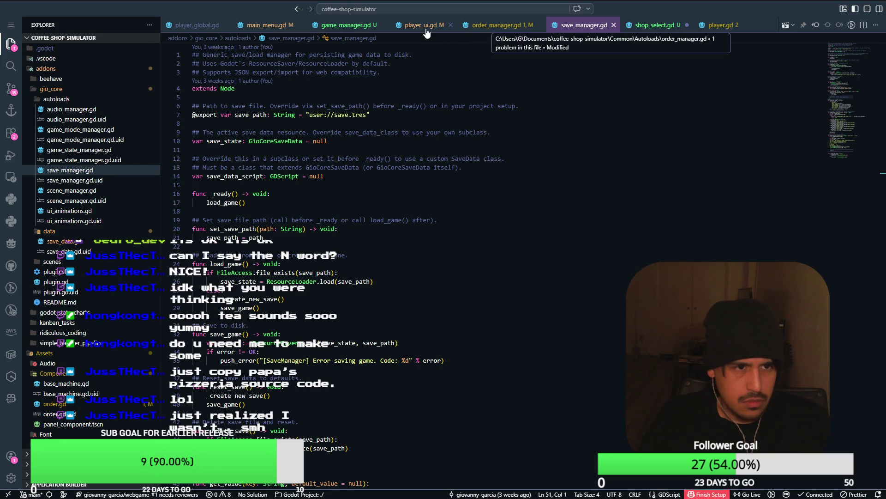
pyautogui.click(669, 27)
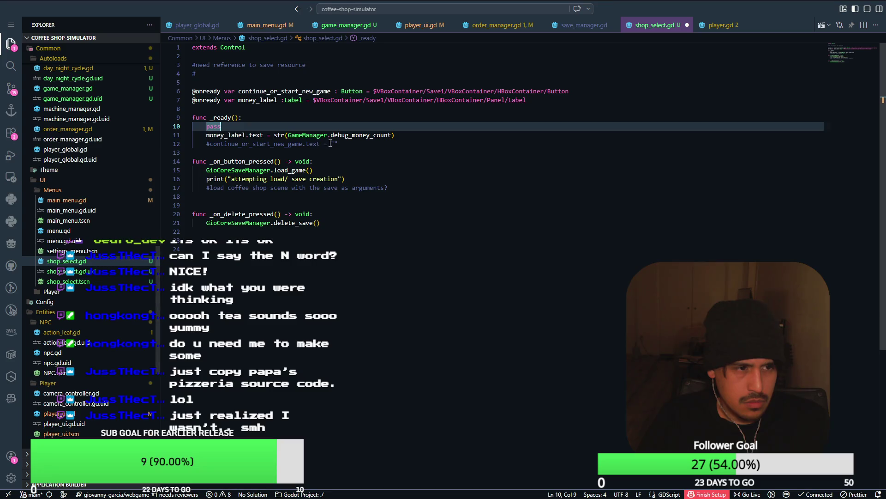
pyautogui.click(266, 26)
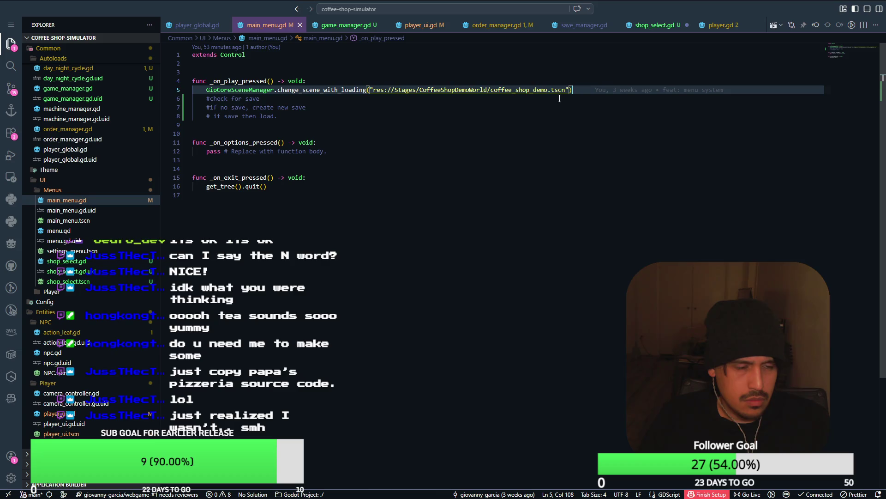
pyautogui.hotkey('alt', 'Tab')
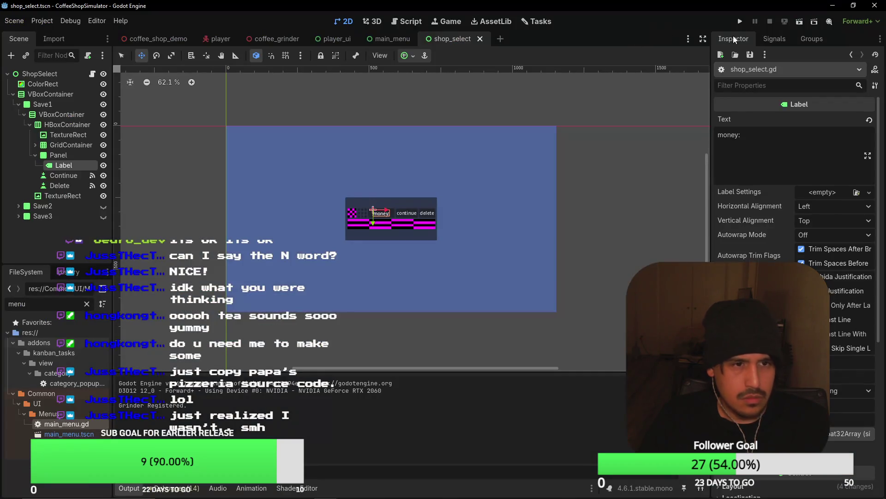
pyautogui.press('F5')
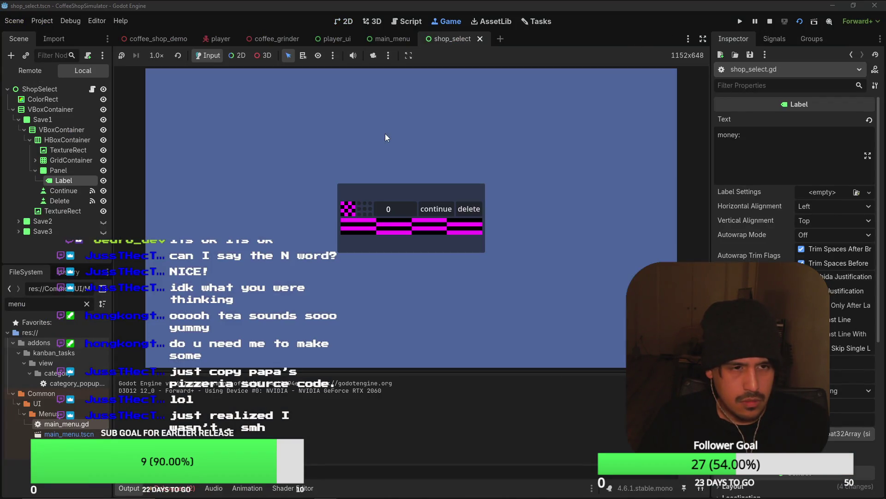
pyautogui.click(435, 209)
pyautogui.hotkey('alt', 'Tab')
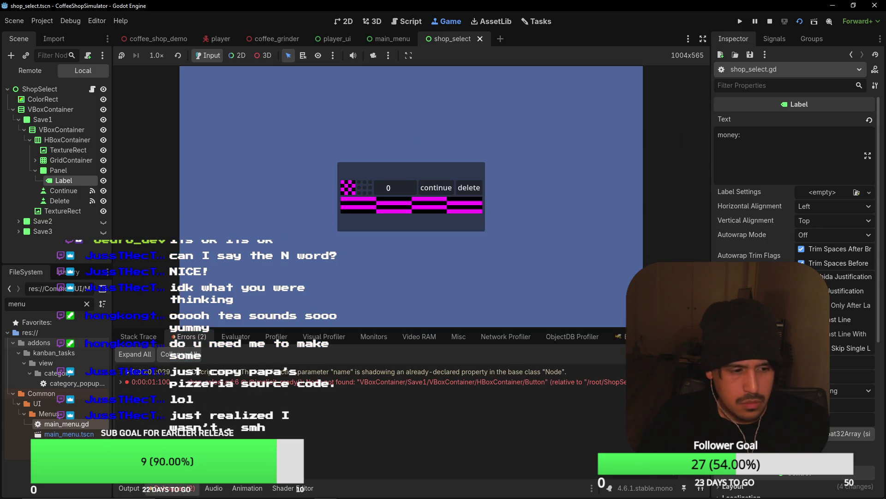
pyautogui.hotkey('ctrl', 'Tab')
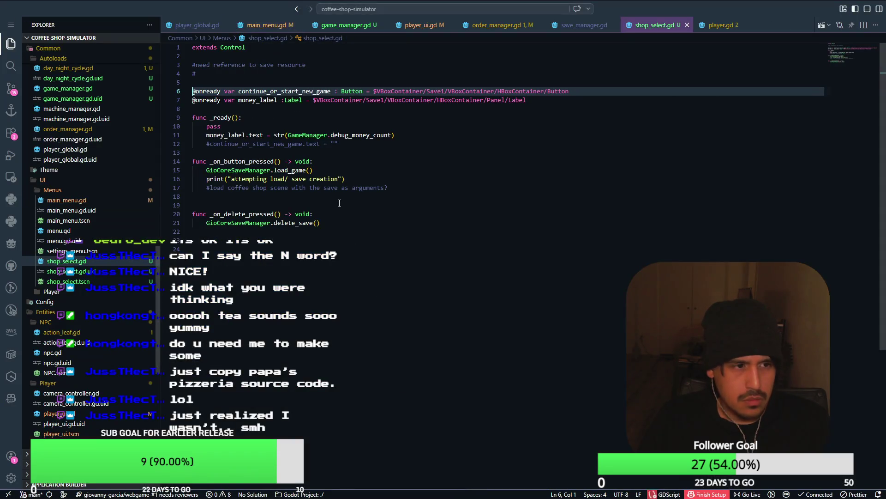
pyautogui.hotkey('alt', 'Tab')
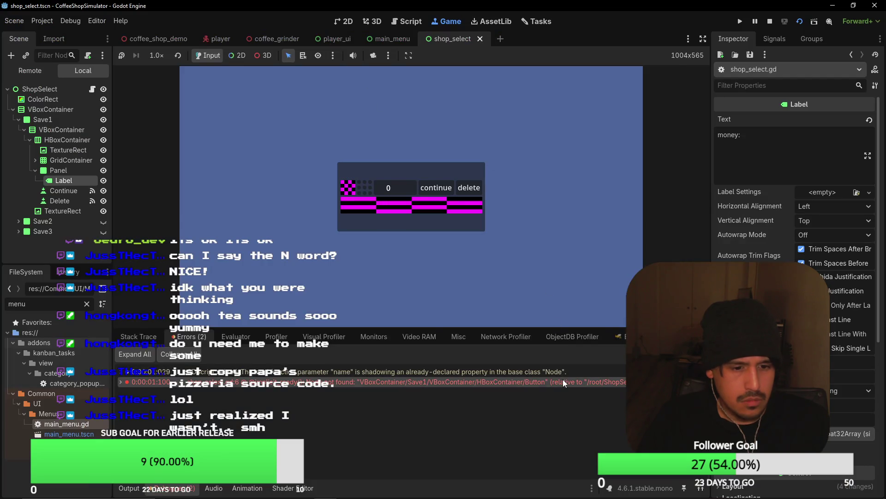
pyautogui.hotkey('alt', 'Tab')
pyautogui.hotkey('alt', 'Tab')
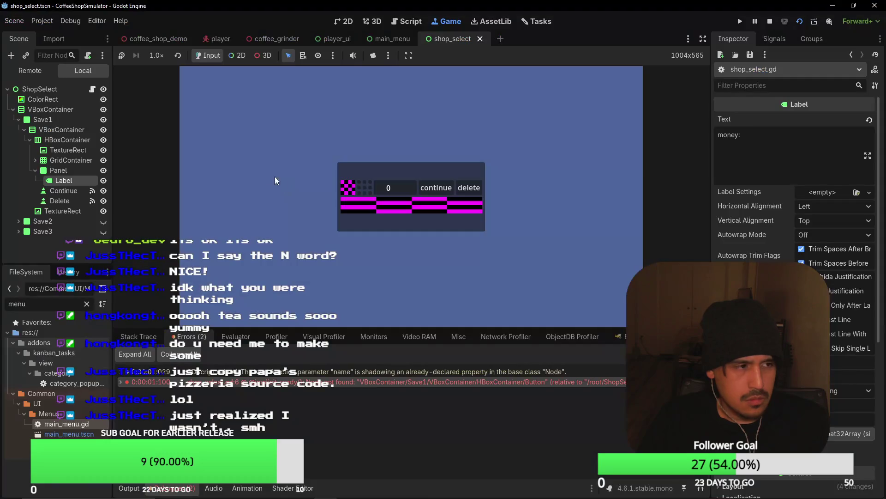
pyautogui.hotkey('alt', 'Tab')
pyautogui.hotkey('alt', 'Tab')
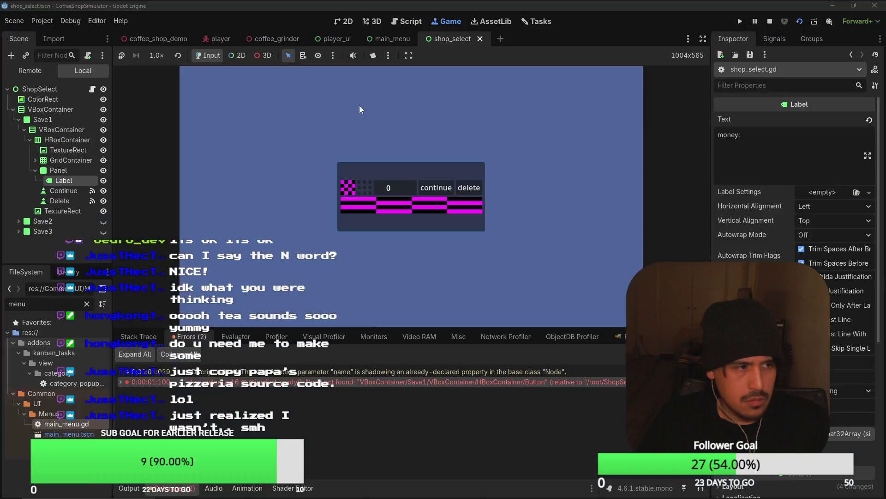
pyautogui.hotkey('alt', 'Tab')
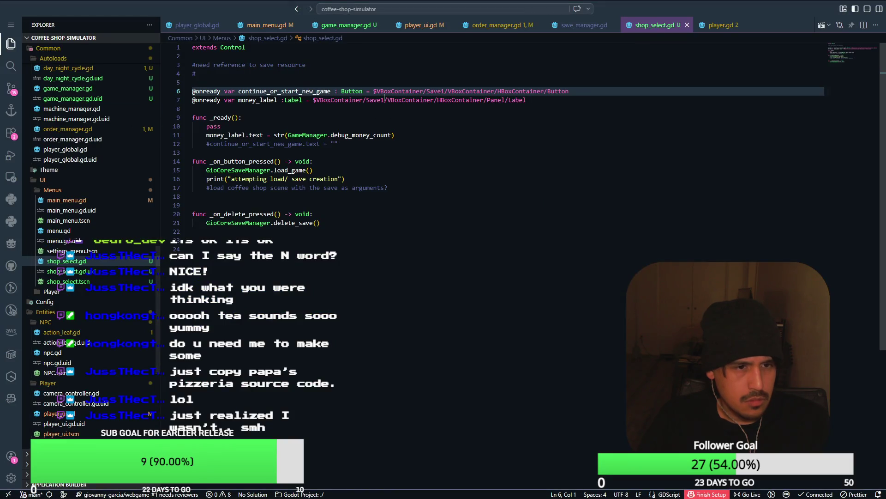
pyautogui.hotkey('alt', 'Tab')
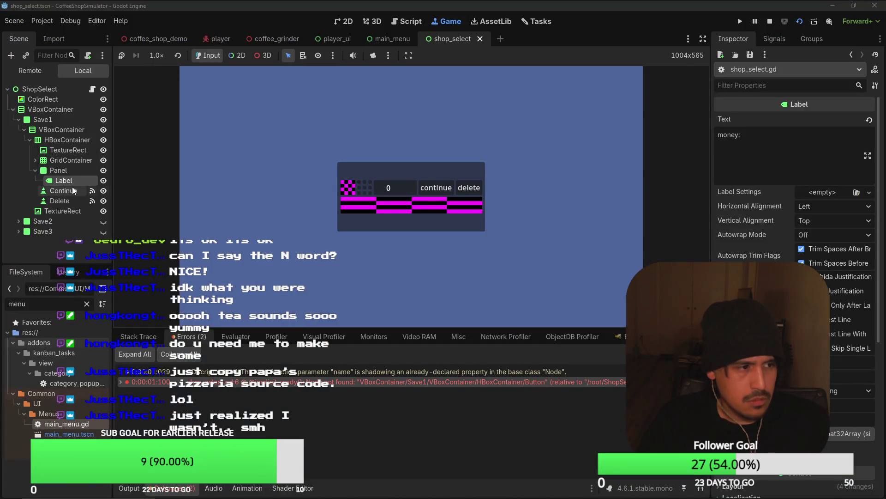
pyautogui.hotkey('alt', 'Tab')
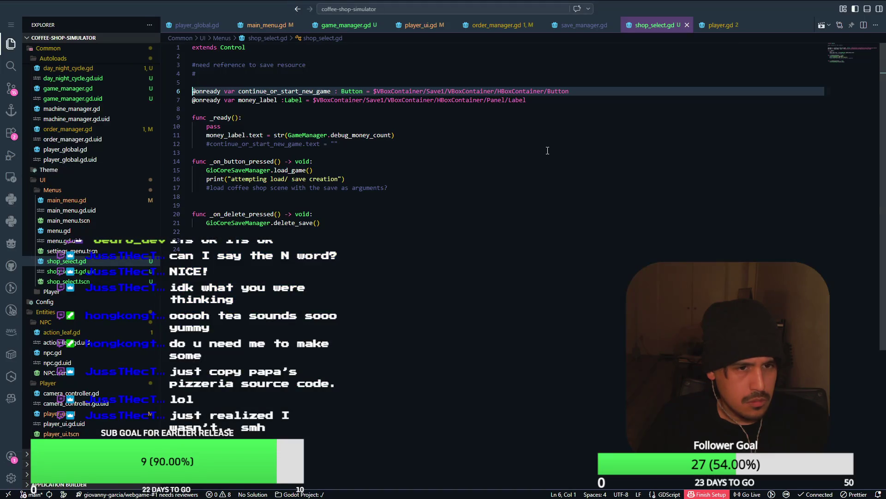
pyautogui.click(553, 120)
pyautogui.hotkey('alt', 'Tab')
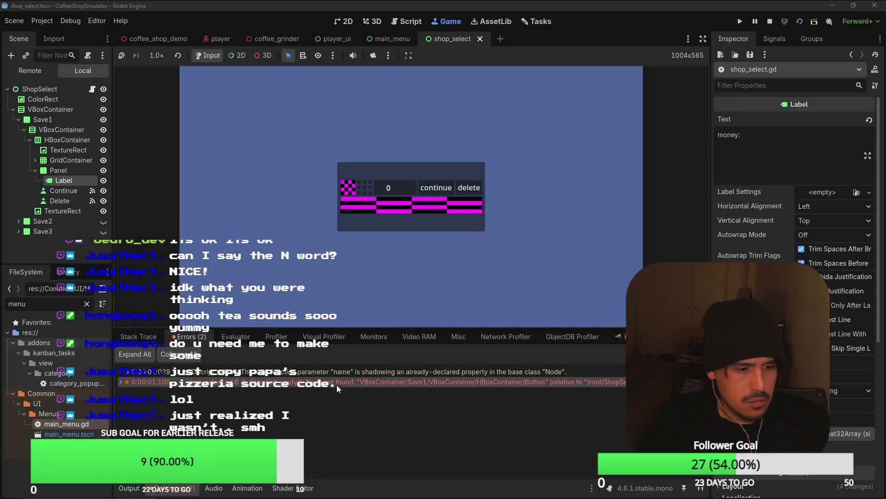
pyautogui.hotkey('alt', 'Tab')
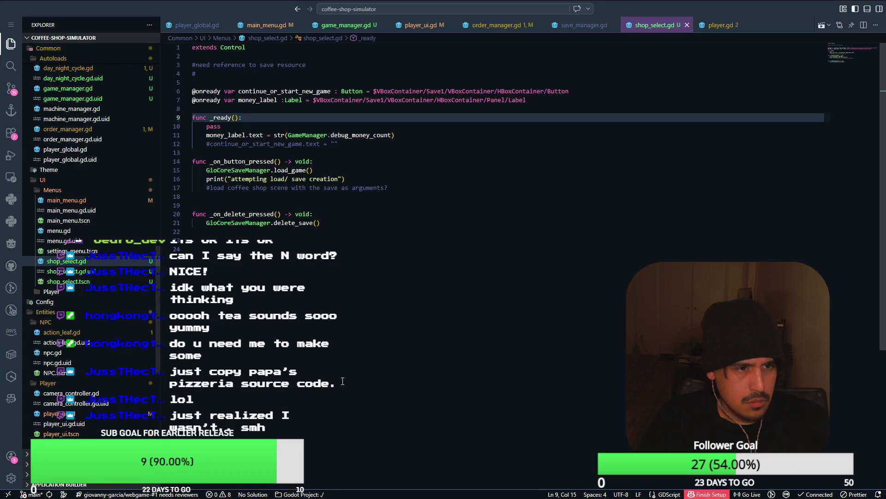
pyautogui.hotkey('alt', 'Tab')
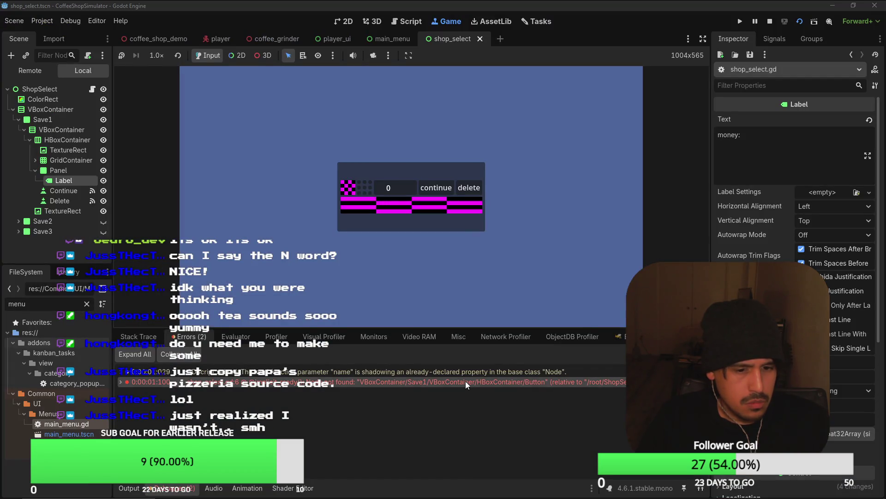
pyautogui.moveTo(465, 381)
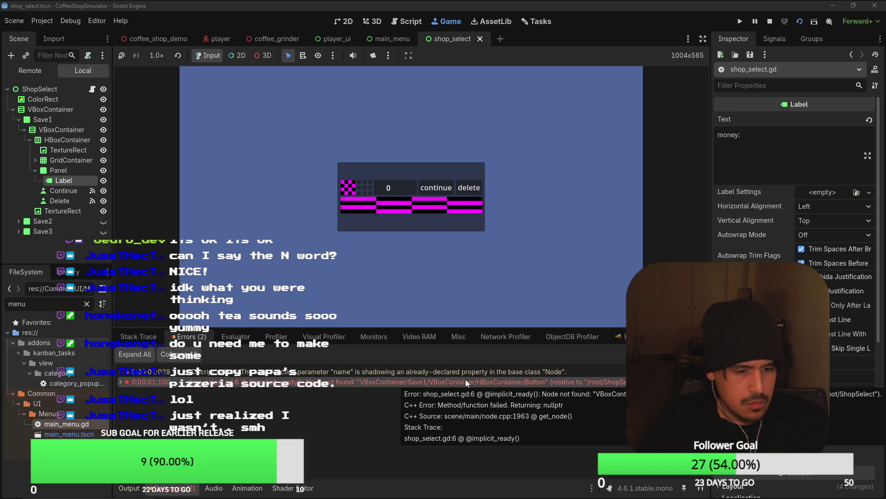
pyautogui.hotkey('alt', 'Tab')
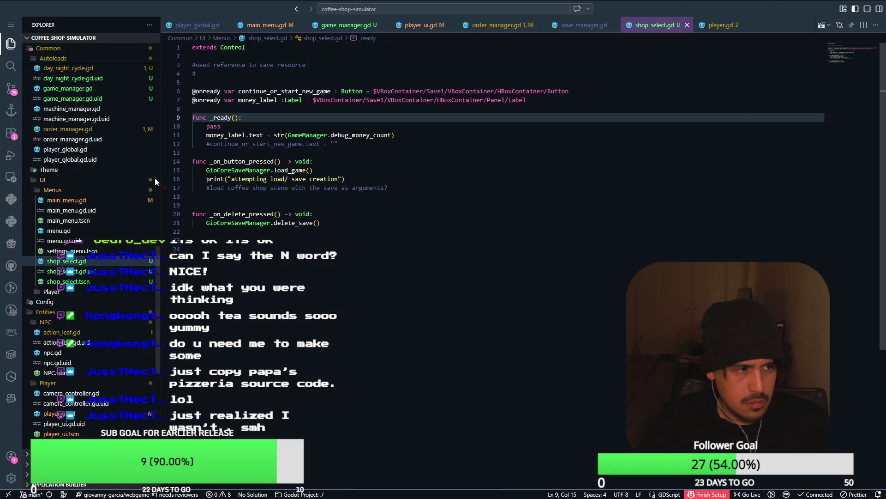
pyautogui.hotkey('alt', 'Tab')
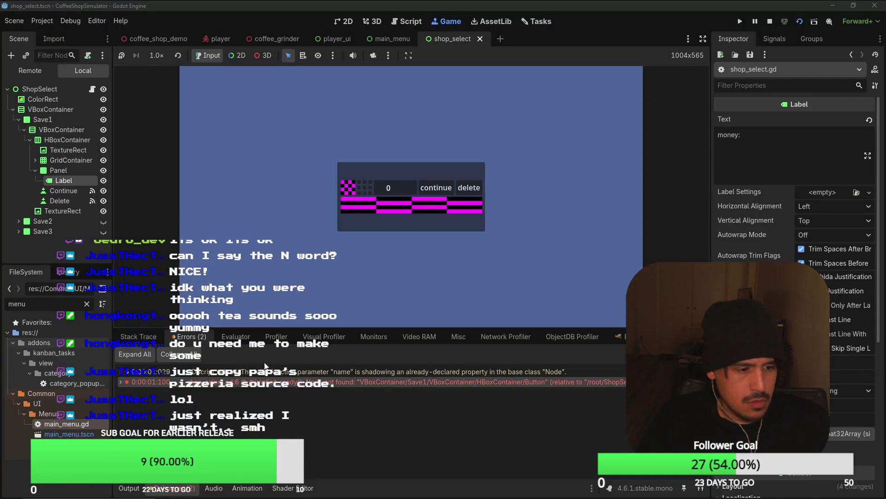
pyautogui.moveTo(333, 385)
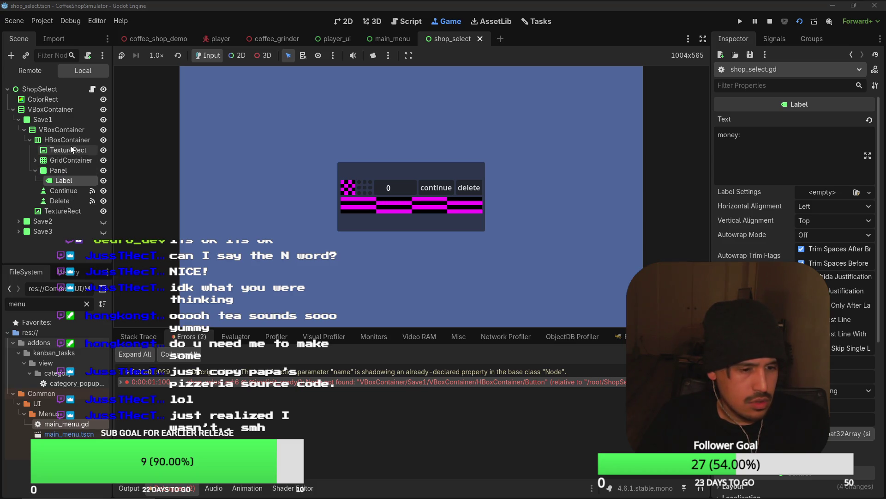
pyautogui.hotkey('alt', 'Tab')
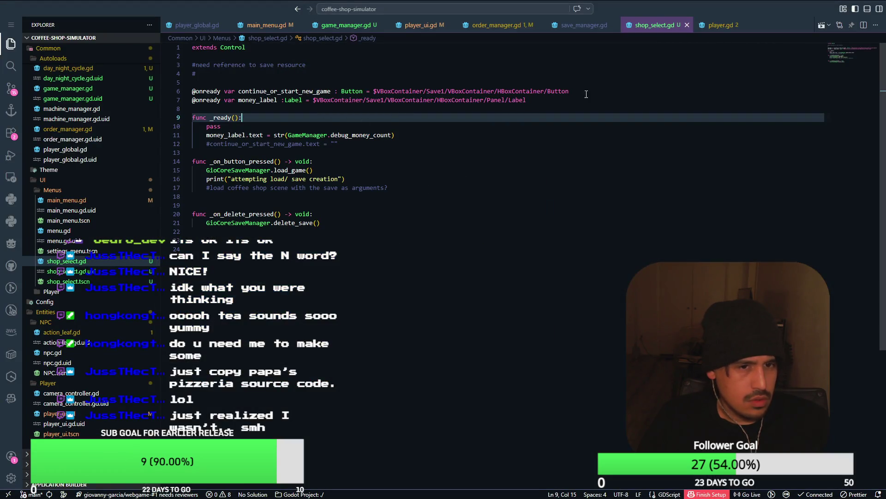
pyautogui.click(586, 95)
pyautogui.hotkey('alt', 'Tab')
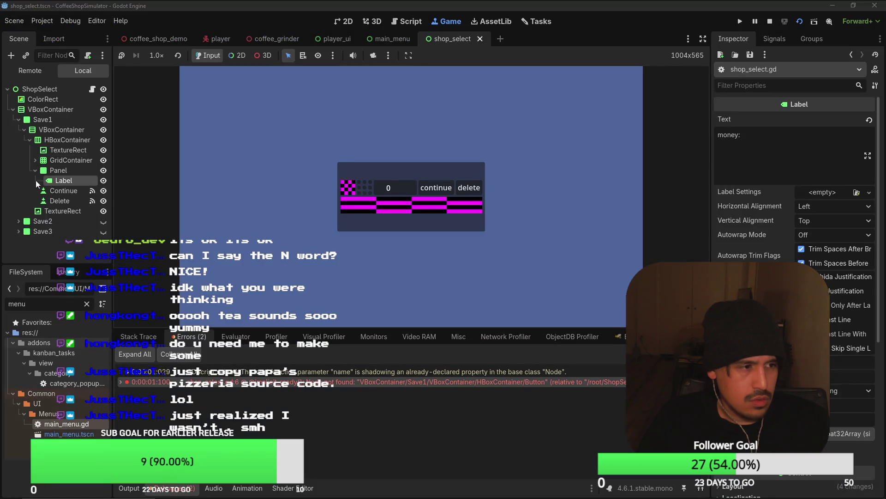
# Step: Compare the line 6 Button node path in shop_select.gd against Godot's scene tree
pyautogui.hotkey('alt', 'Tab')
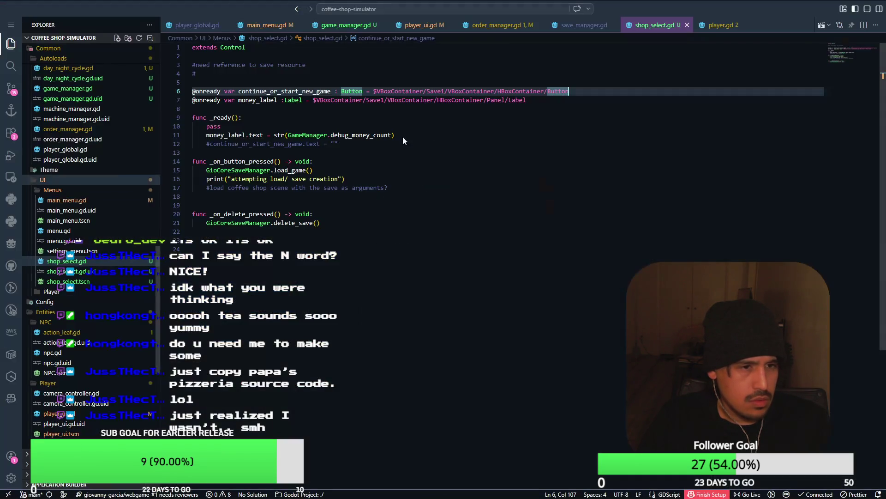
pyautogui.hotkey('alt', 'Tab')
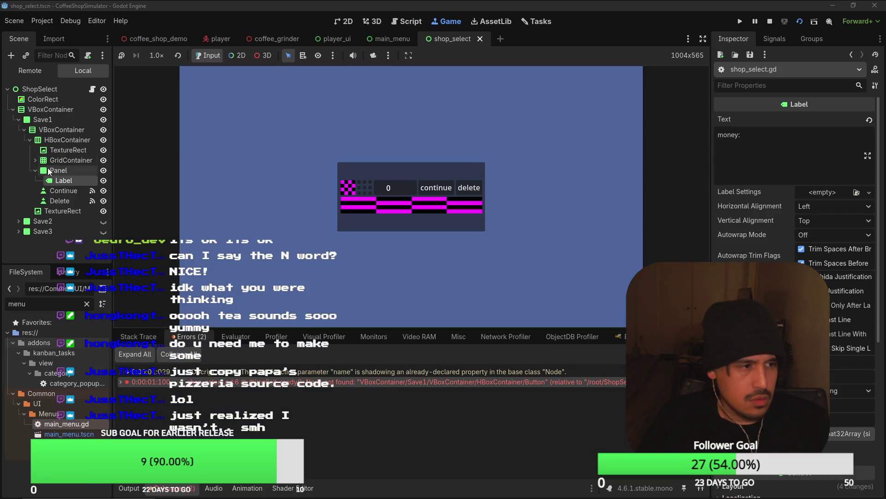
pyautogui.hotkey('alt', 'Tab')
pyautogui.click(418, 91)
pyautogui.hotkey('alt', 'Tab')
pyautogui.hotkey('alt', 'Tab')
pyautogui.hotkey('alt', 'Tab')
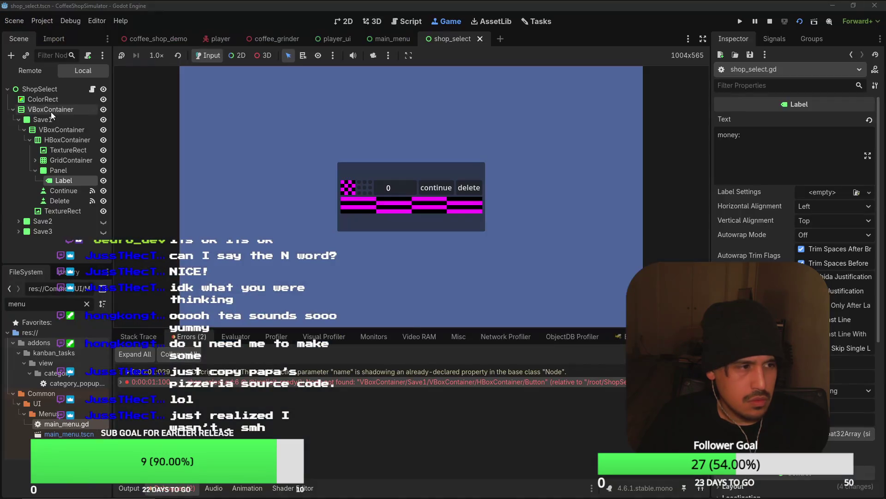
pyautogui.hotkey('alt', 'Tab')
pyautogui.click(529, 91)
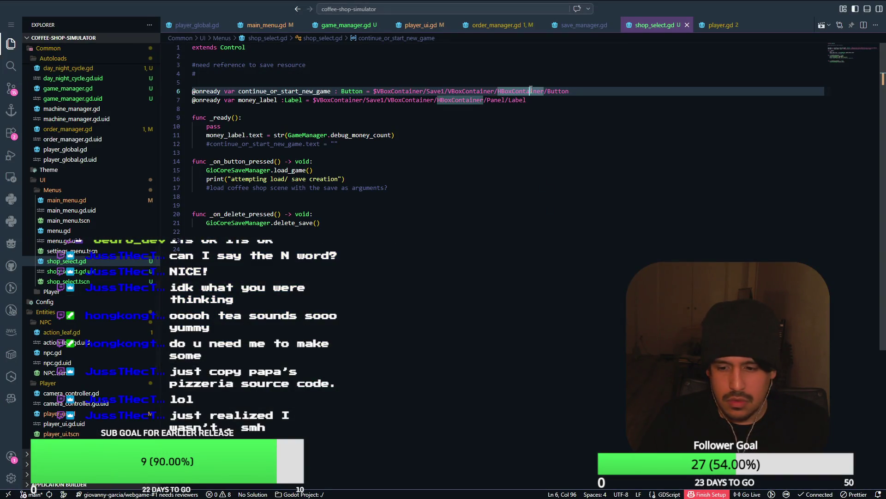
pyautogui.press('Left')
pyautogui.press('Left')
pyautogui.click(566, 94)
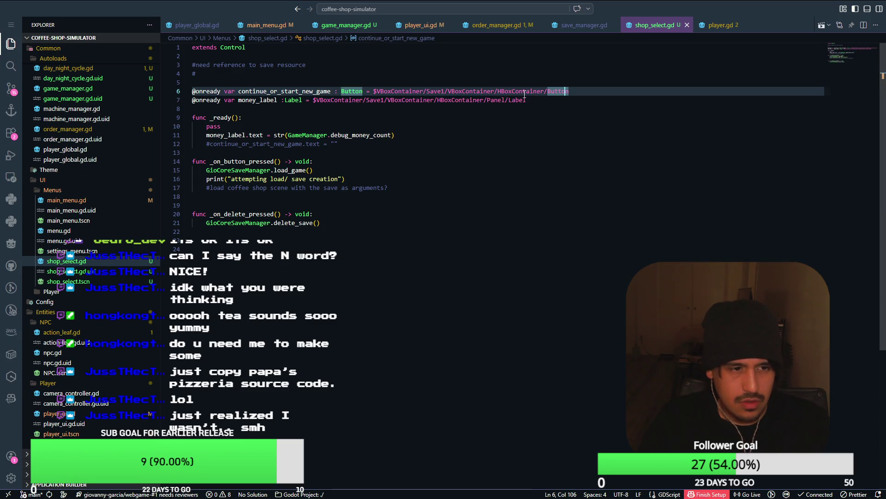
# Step: Insert a space after the colon before Label in the line 7 money_label declaration
pyautogui.click(405, 91)
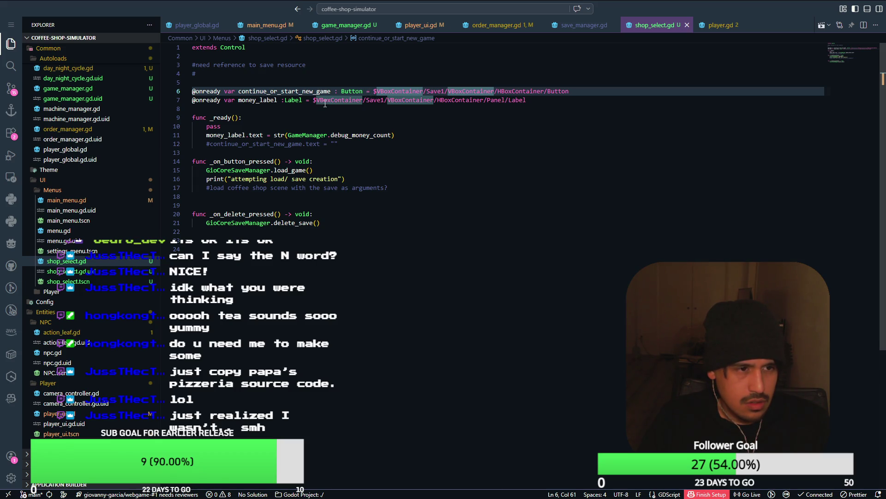
pyautogui.click(285, 100)
pyautogui.click(385, 91)
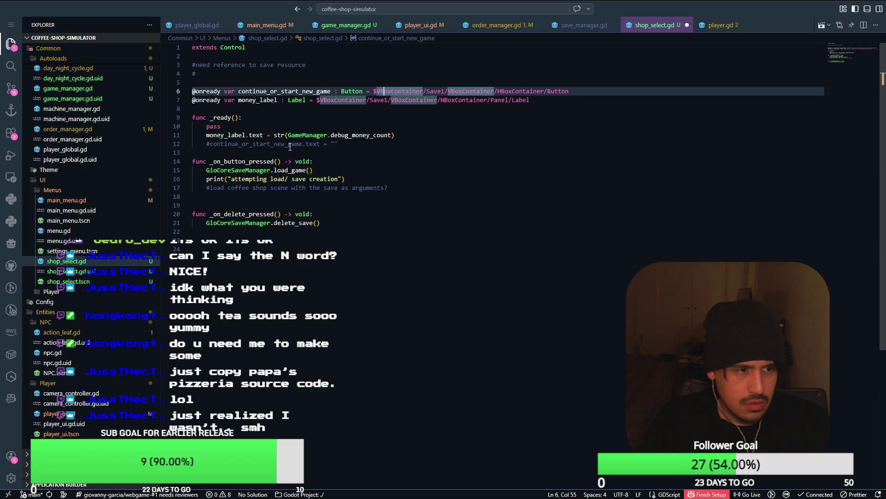
pyautogui.moveTo(269, 142)
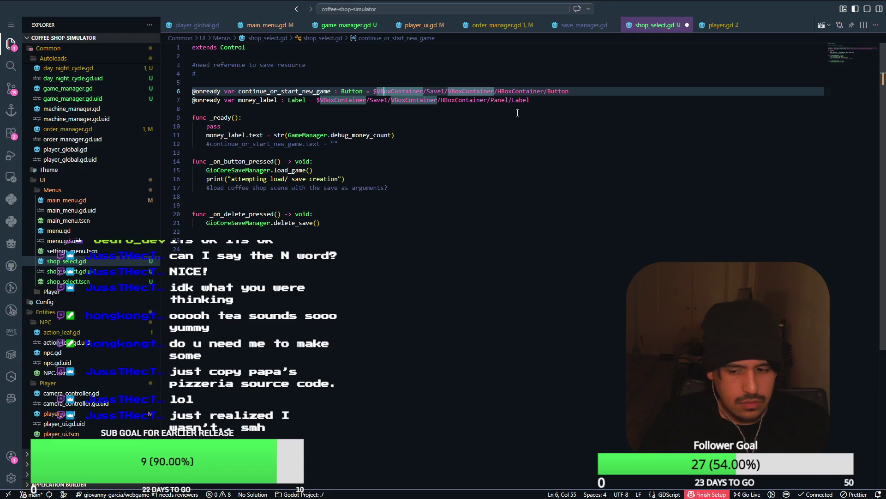
pyautogui.click(506, 100)
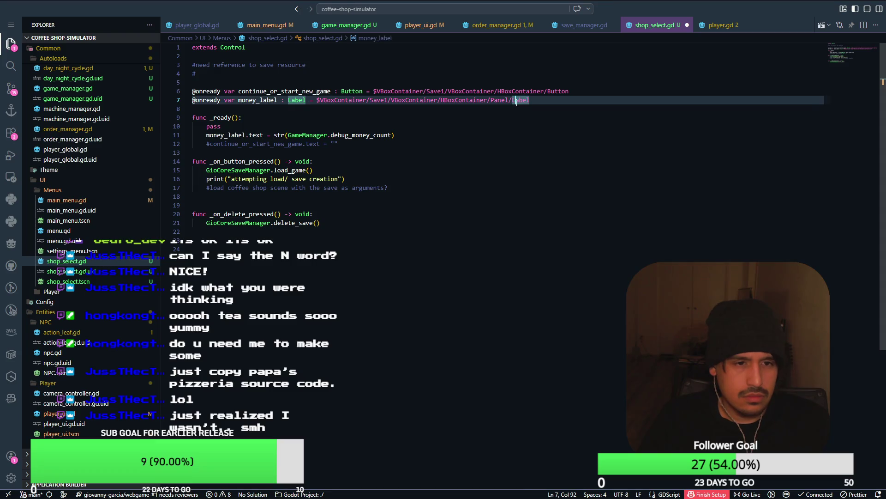
pyautogui.click(350, 101)
pyautogui.click(439, 112)
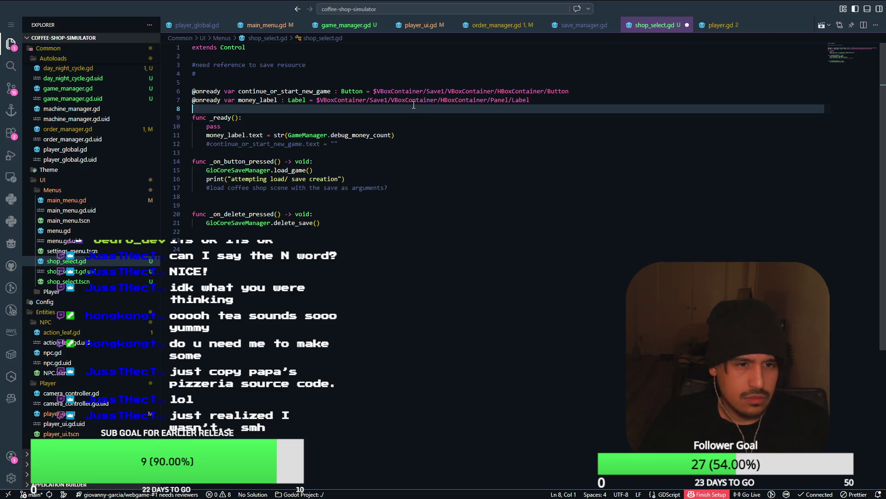
pyautogui.hotkey('alt', 'Tab')
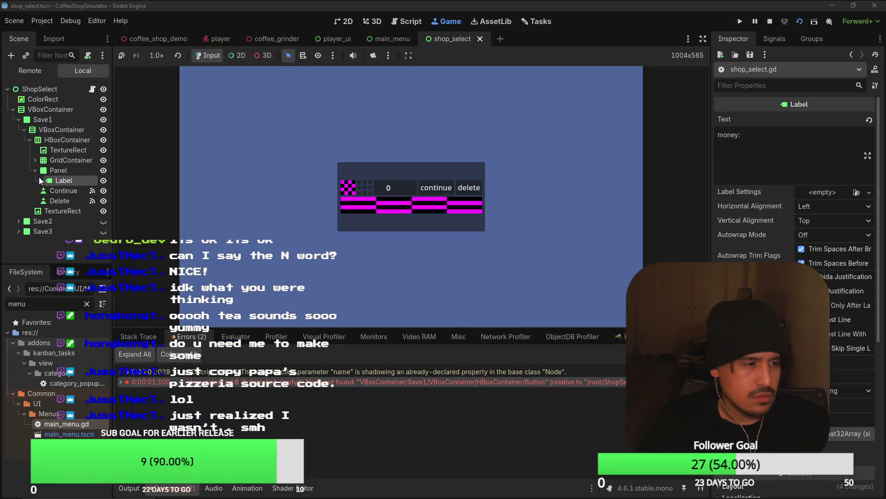
# Step: Collapse the Panel node in the scene tree and rerun the scene with F6
pyautogui.click(35, 172)
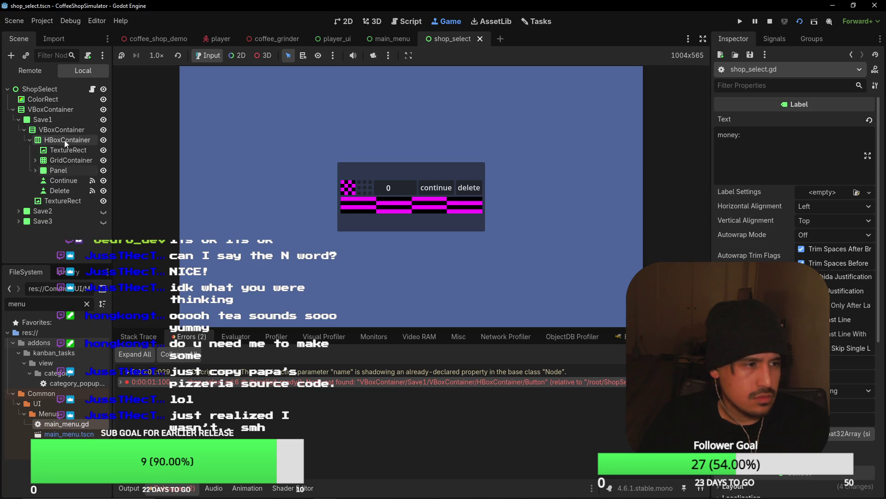
pyautogui.hotkey('alt', 'Tab')
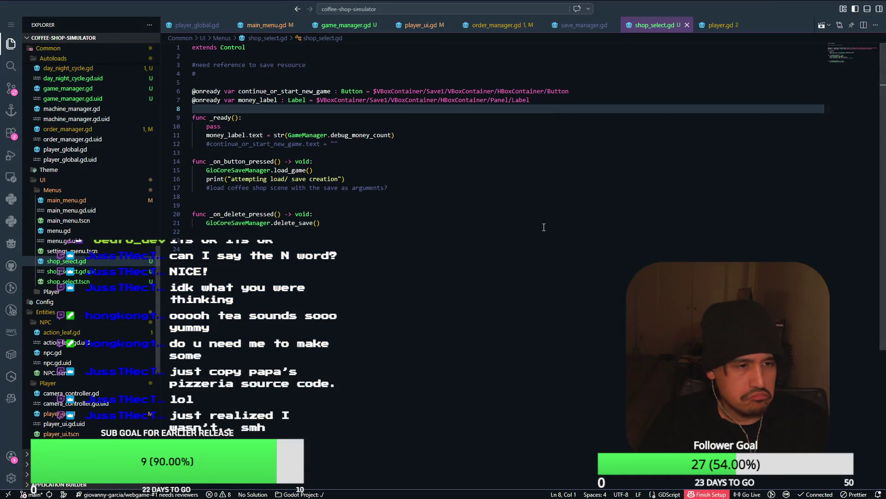
pyautogui.hotkey('alt', 'Tab')
pyautogui.hotkey('alt', 'Tab')
pyautogui.hotkey('alt', 'Tab')
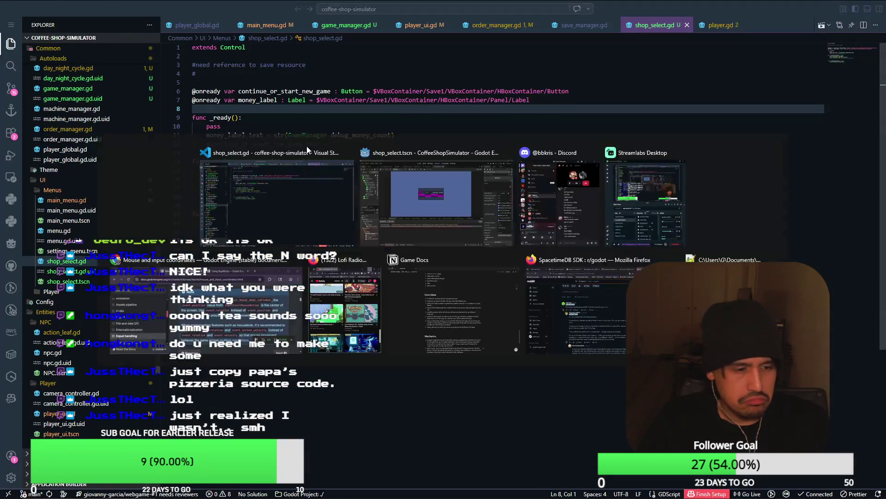
pyautogui.press('F6')
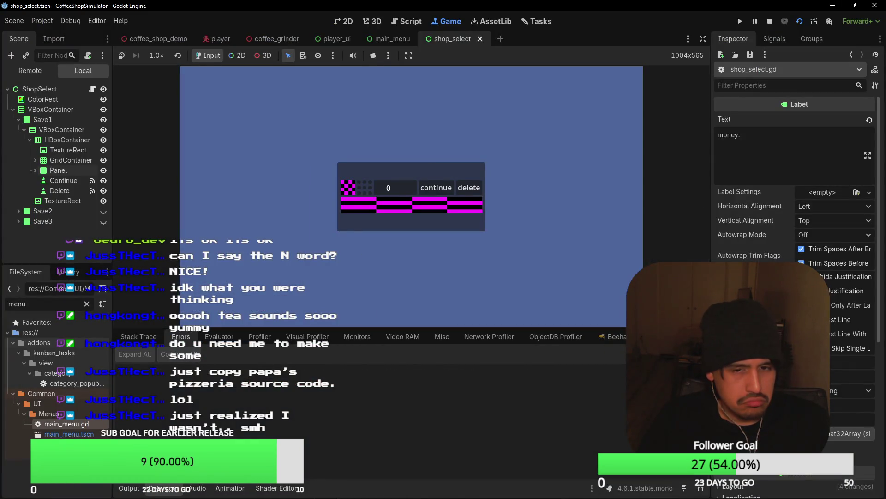
# Step: Launch the game from its main menu into the 3D shop and view the debugger's errors list
pyautogui.click(739, 23)
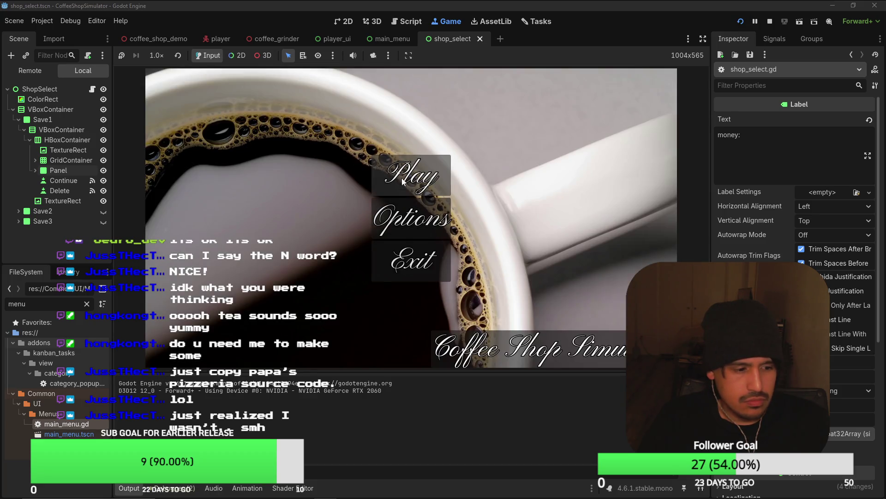
pyautogui.click(403, 182)
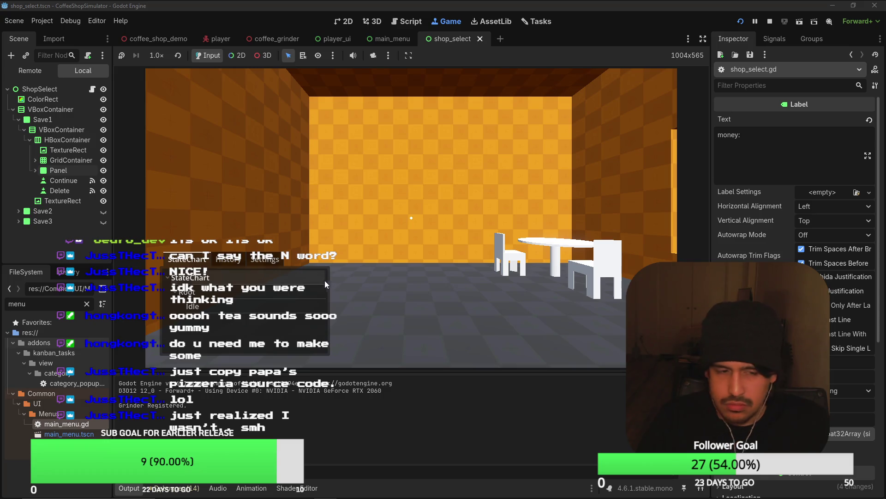
pyautogui.click(175, 488)
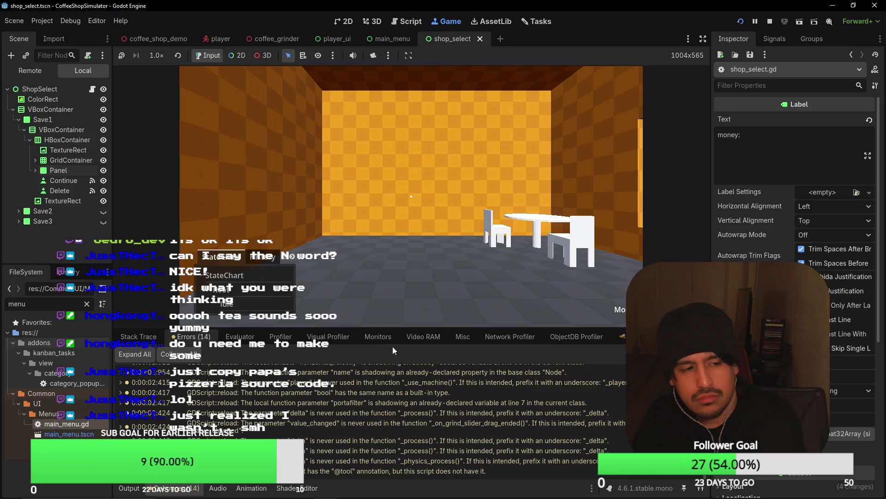
# Step: Walk toward the table and chairs, stop the run, and return to shop_select.gd
pyautogui.click(390, 319)
pyautogui.press('w')
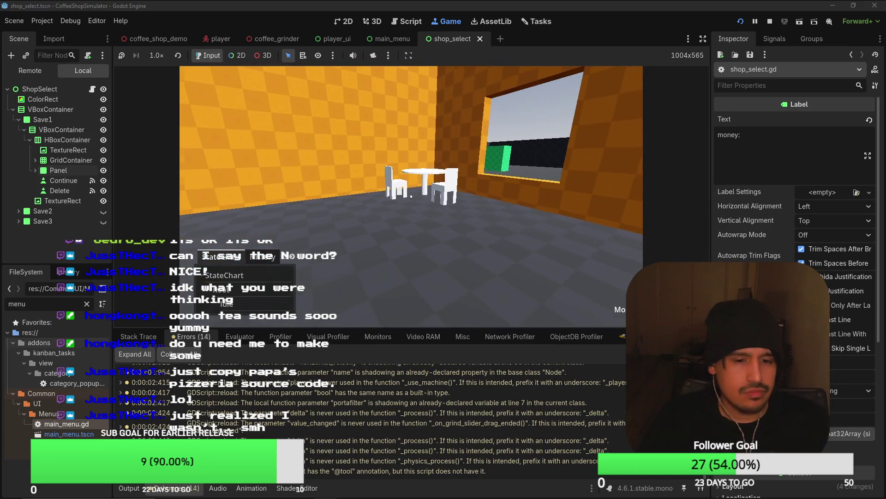
pyautogui.press('F6')
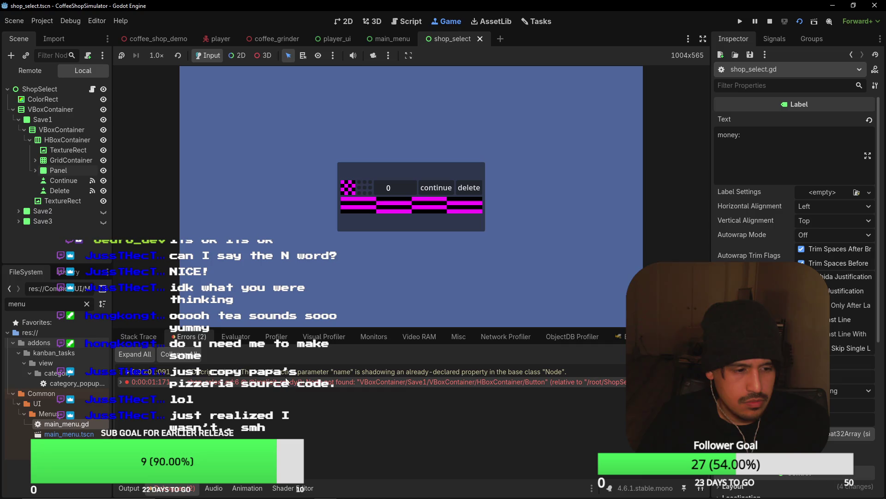
pyautogui.click(287, 380)
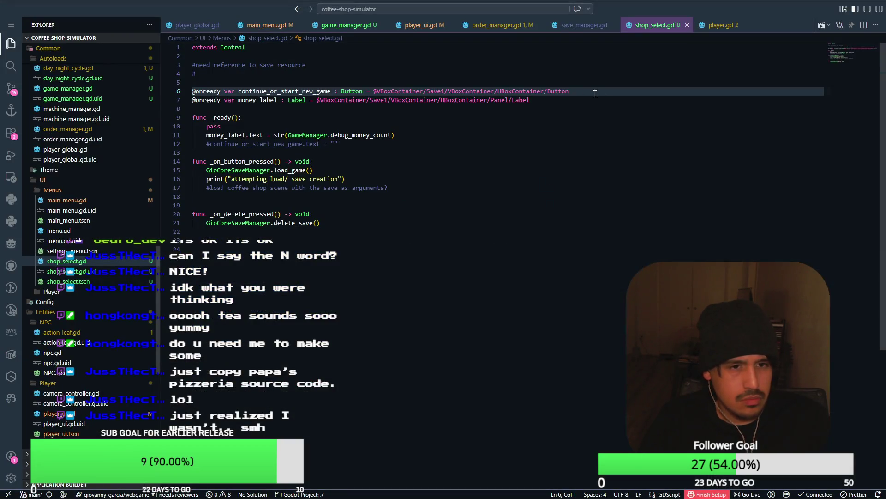
# Step: Retype the Button node name at the end of line 6's path in shop_select.gd
pyautogui.doubleClick(562, 92)
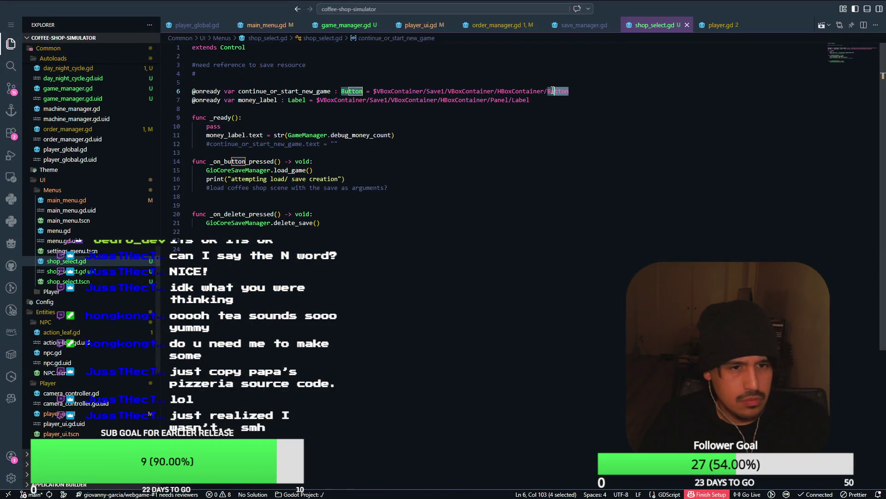
pyautogui.write('C')
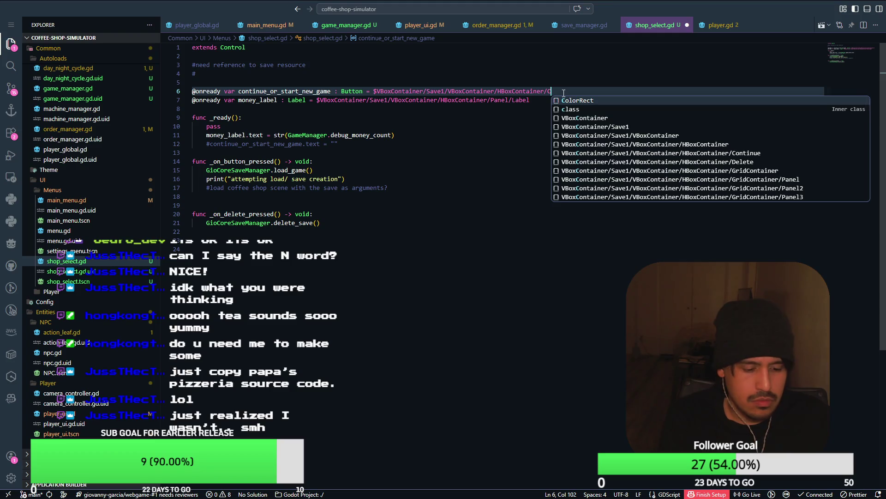
pyautogui.hotkey('alt', 'Tab')
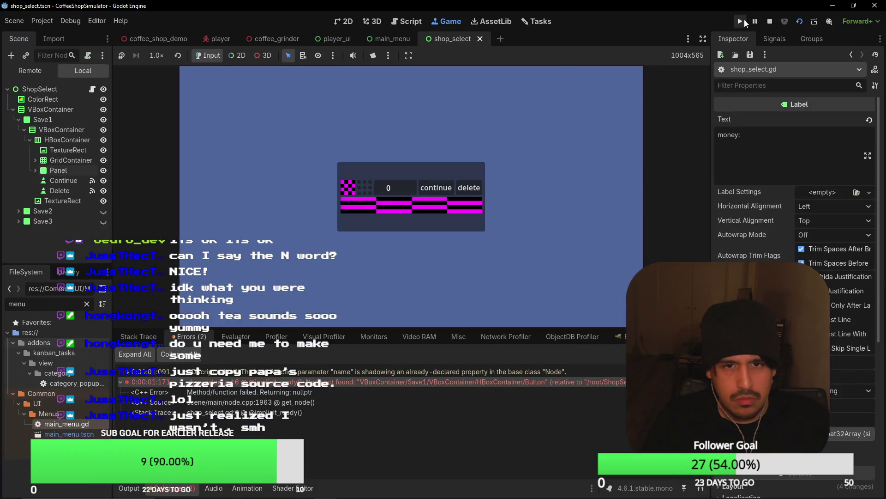
# Step: Launch the full game from its main menu and stop it with F8
pyautogui.click(741, 22)
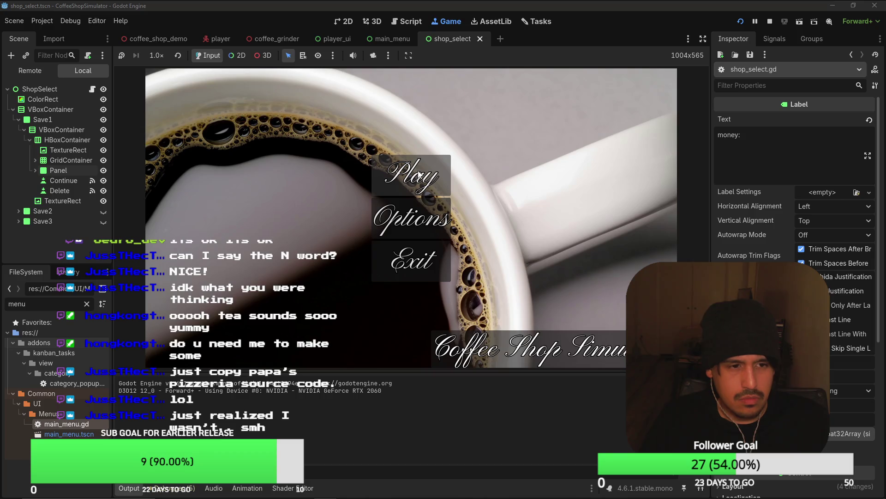
pyautogui.click(419, 175)
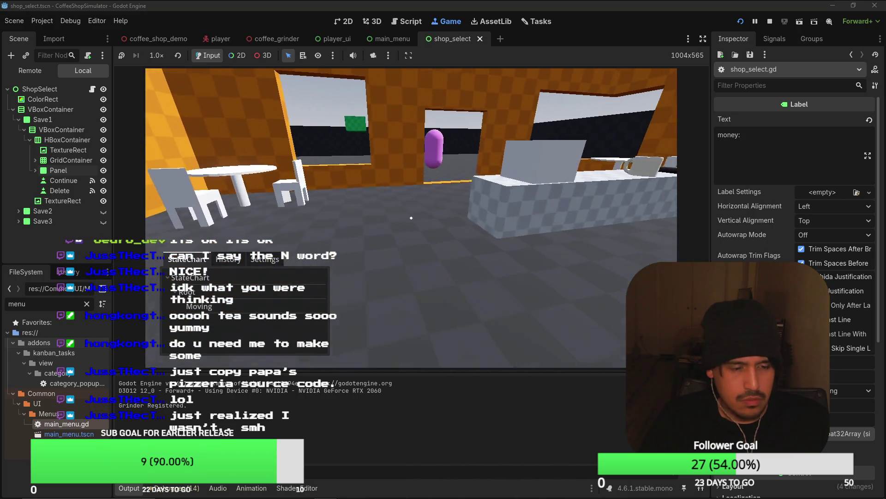
pyautogui.press('F8')
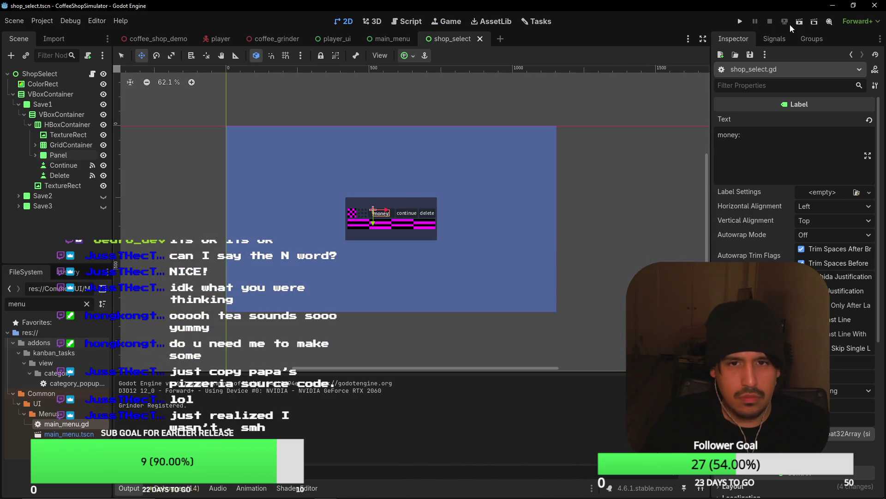
# Step: Run the shop_select scene alone, press Continue twice, then stop it
pyautogui.click(798, 23)
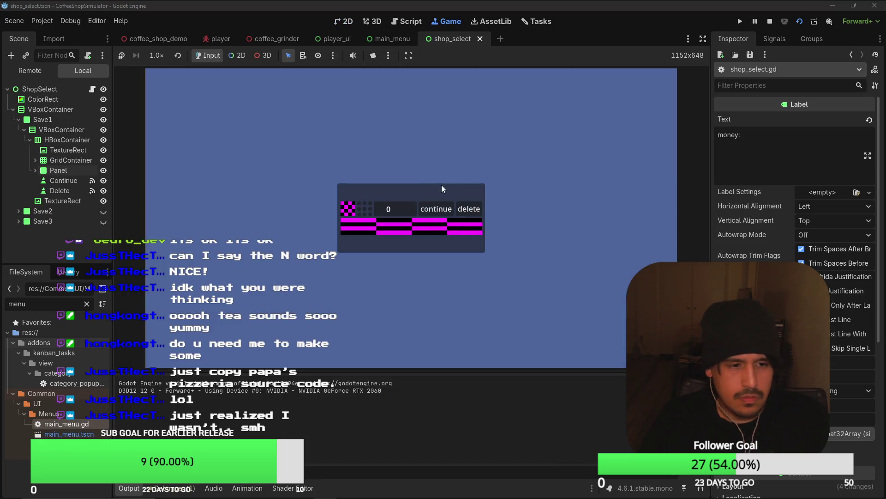
pyautogui.click(435, 209)
pyautogui.click(436, 209)
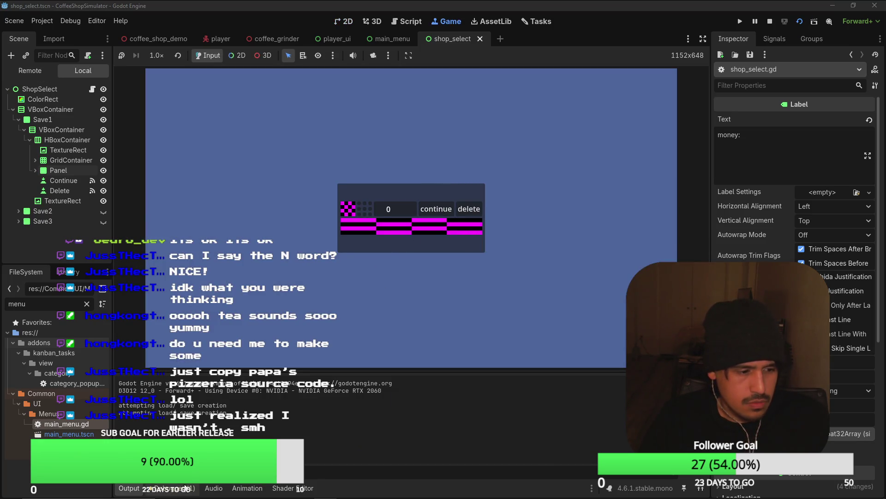
pyautogui.click(770, 21)
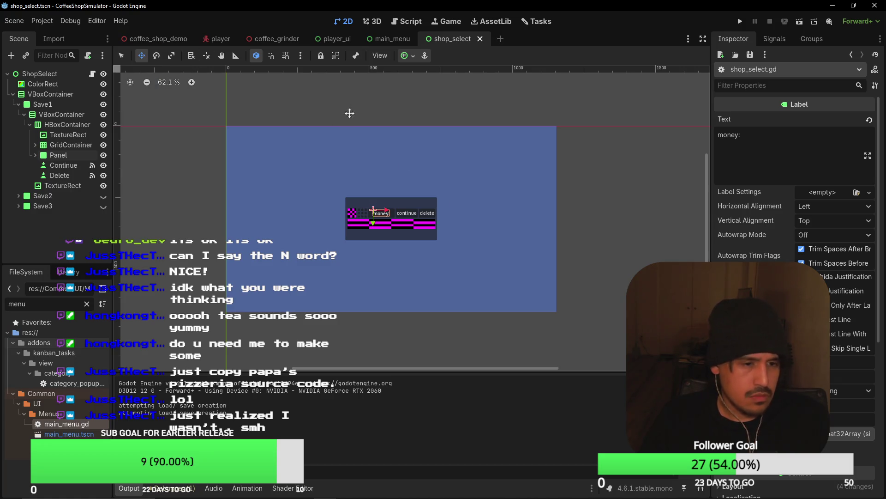
pyautogui.click(389, 38)
pyautogui.click(456, 37)
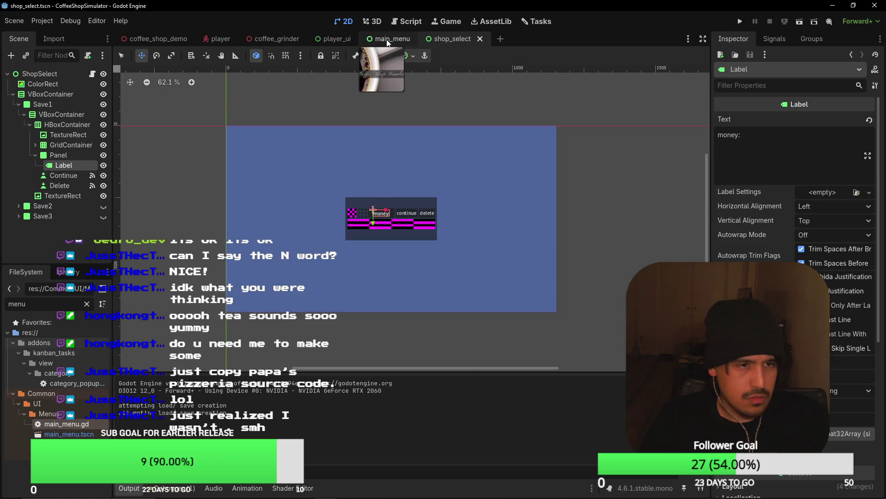
# Step: Switch to the main_menu scene and open main_menu.gd from its script icon
pyautogui.click(388, 41)
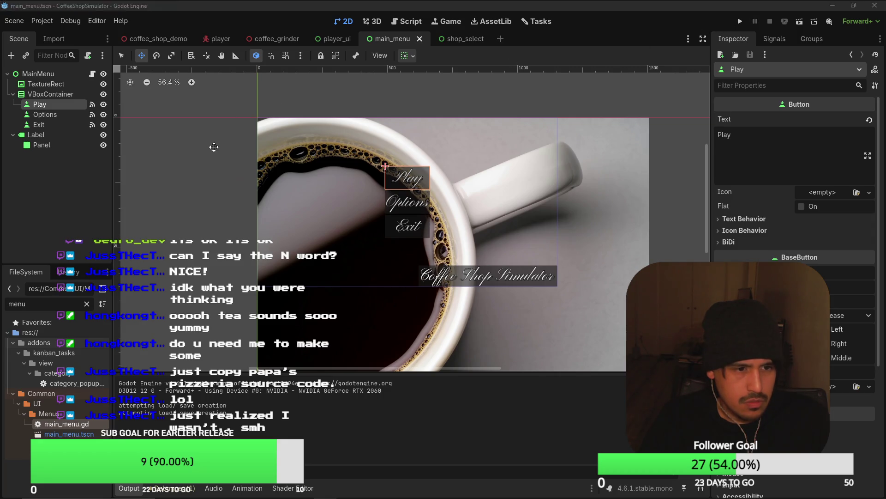
pyautogui.hotkey('alt', 'Tab')
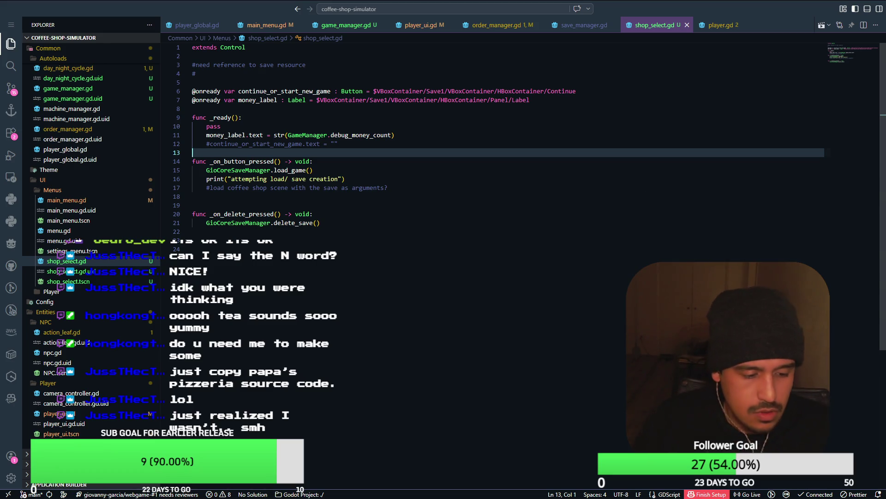
pyautogui.hotkey('alt', 'Tab')
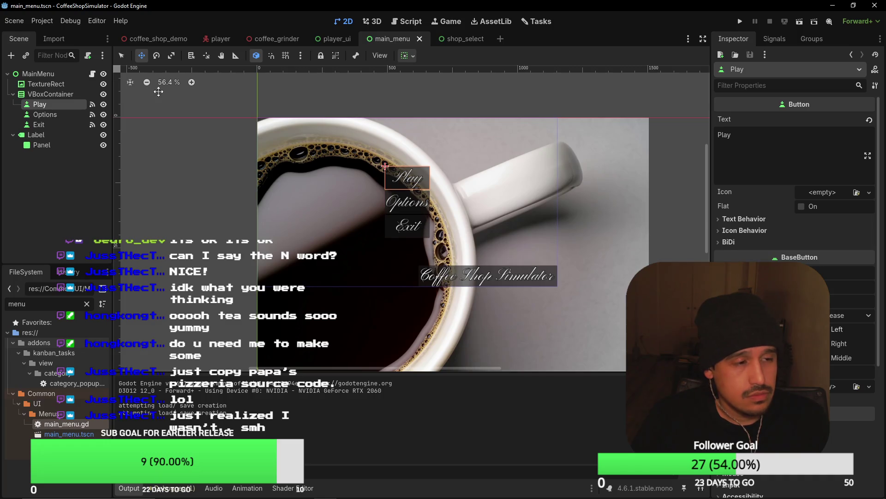
pyautogui.click(93, 73)
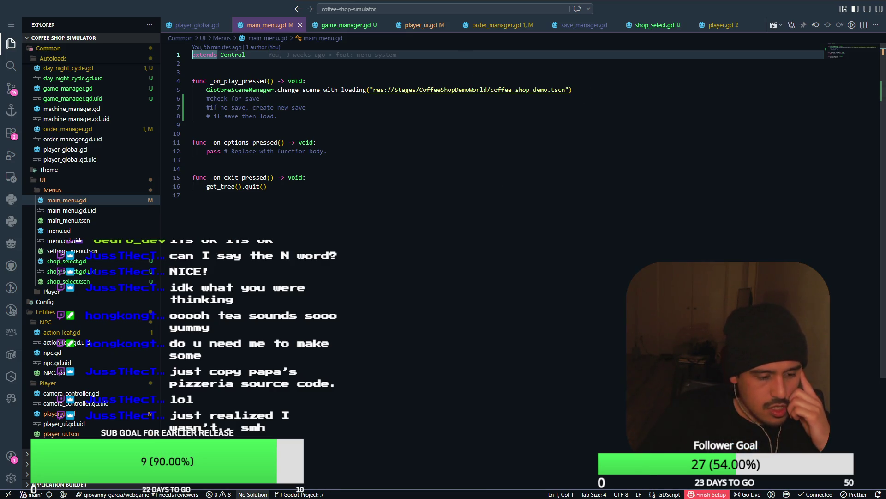
# Step: Switch to the 3D view and browse the FileSystem folders down to Stages
pyautogui.hotkey('alt', 'Tab')
pyautogui.click(471, 166)
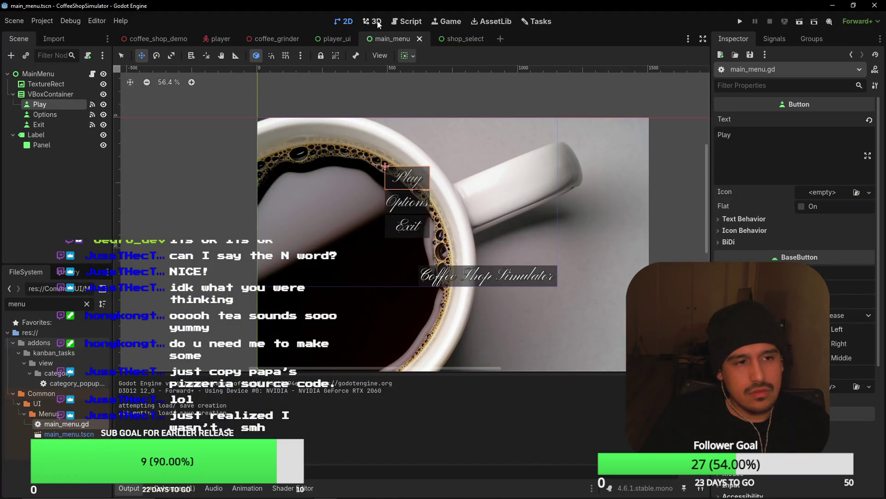
pyautogui.click(365, 22)
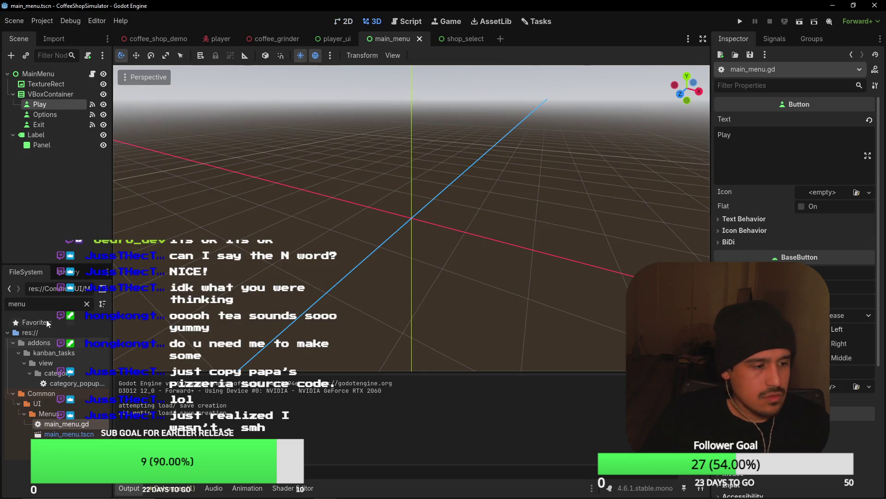
pyautogui.click(87, 304)
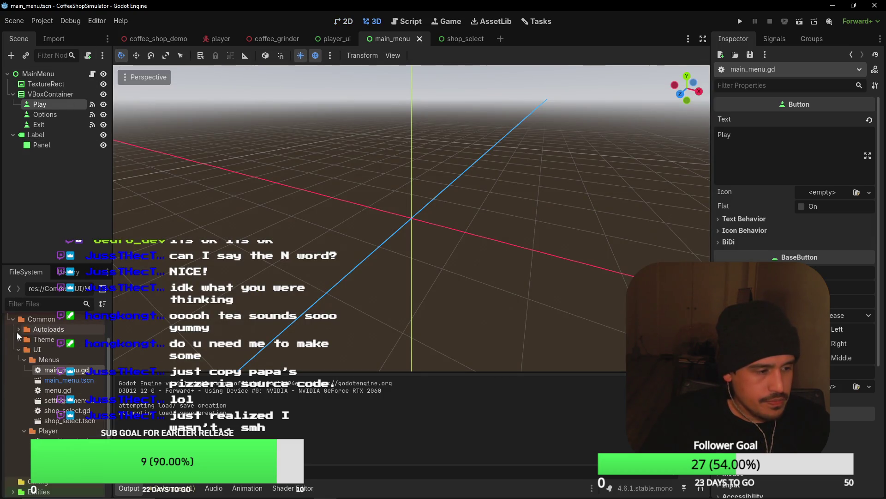
pyautogui.click(12, 354)
pyautogui.click(12, 354)
pyautogui.click(12, 354)
pyautogui.click(13, 354)
pyautogui.click(12, 364)
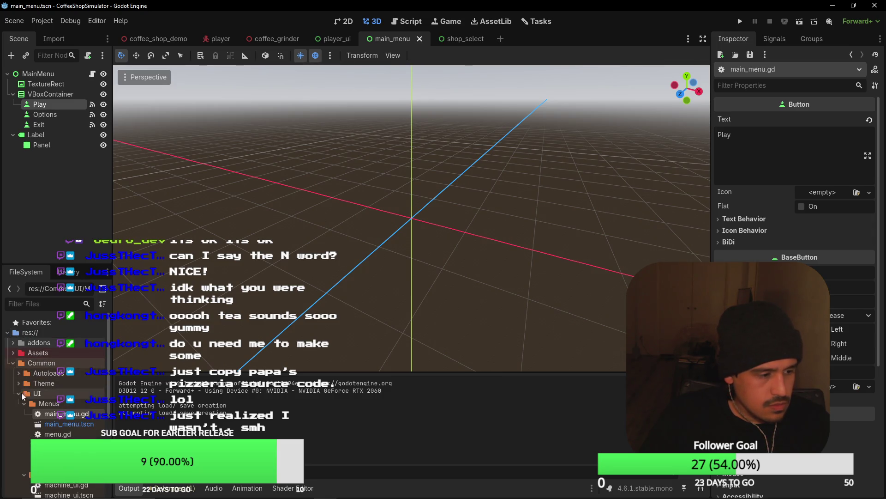
pyautogui.click(19, 393)
pyautogui.click(18, 383)
pyautogui.click(18, 383)
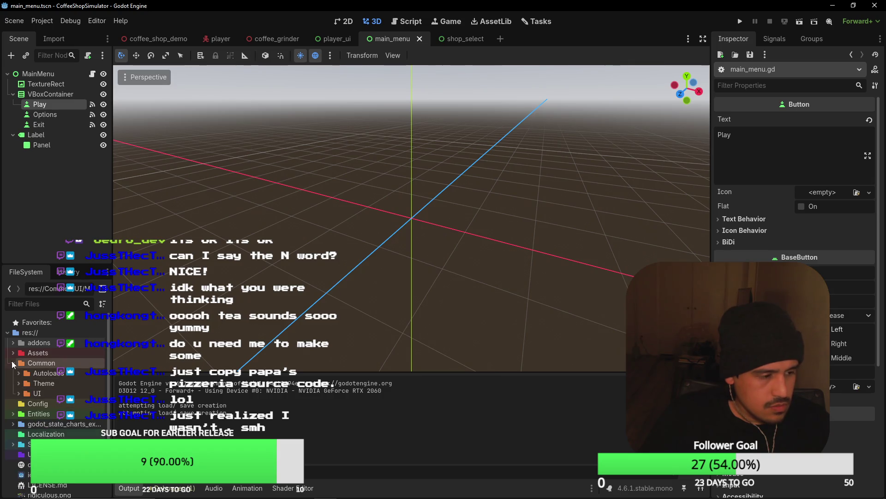
pyautogui.click(14, 403)
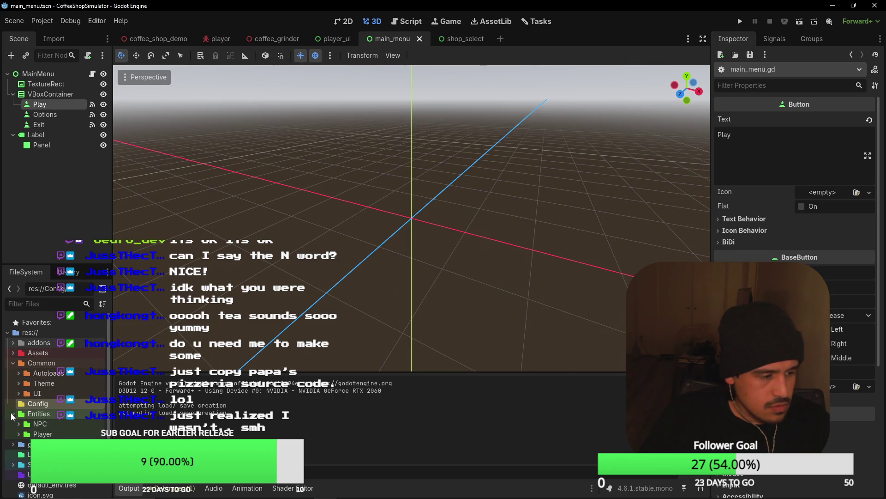
pyautogui.click(14, 444)
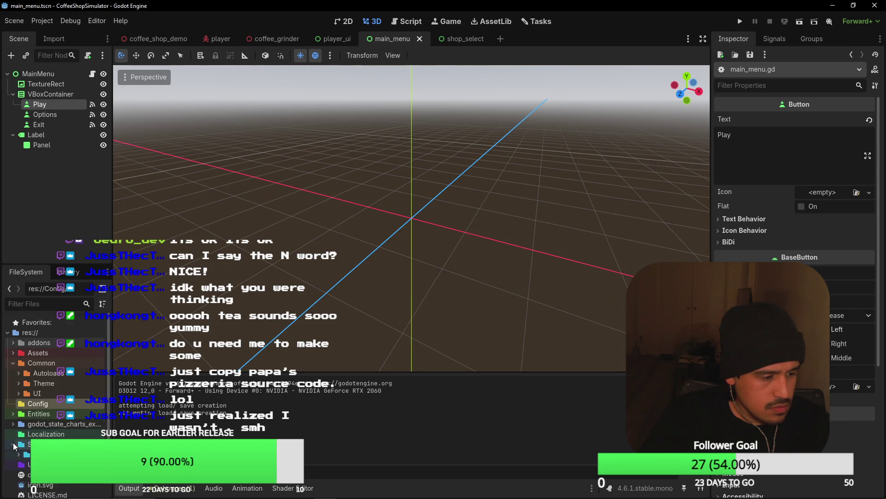
pyautogui.scroll(-2, 28, 415)
# Step: Create a new folder in Stages, first named Shop, then renamed to World
pyautogui.rightClick(46, 415)
pyautogui.moveTo(86, 337)
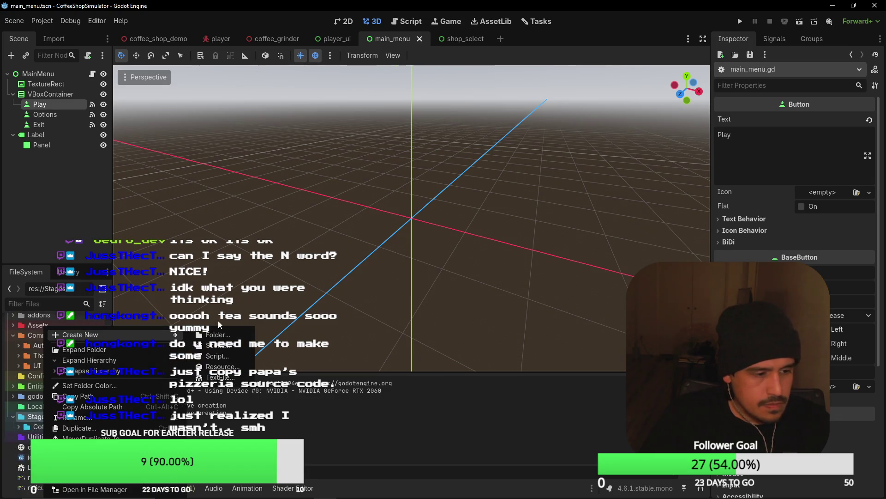
pyautogui.click(247, 332)
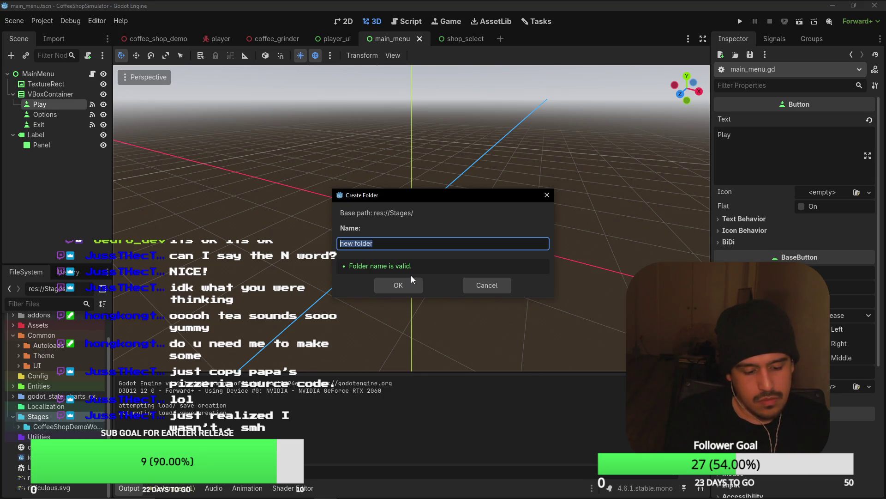
pyautogui.write('Shop')
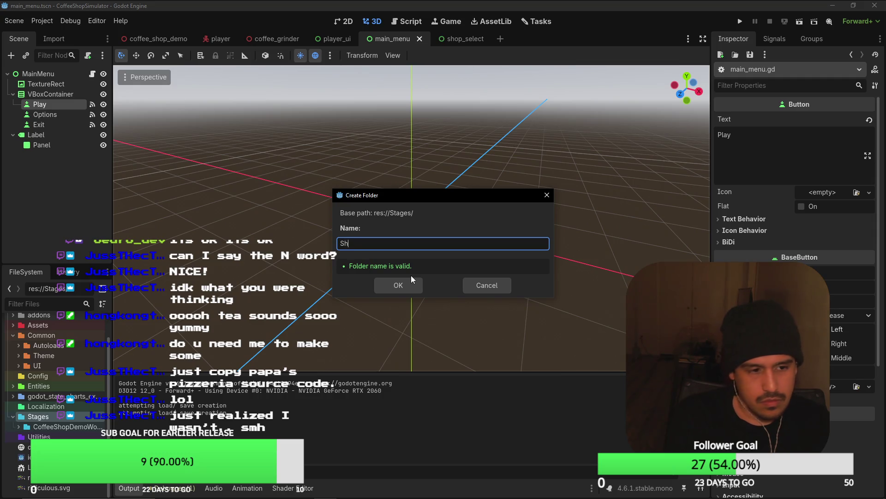
pyautogui.press('Return')
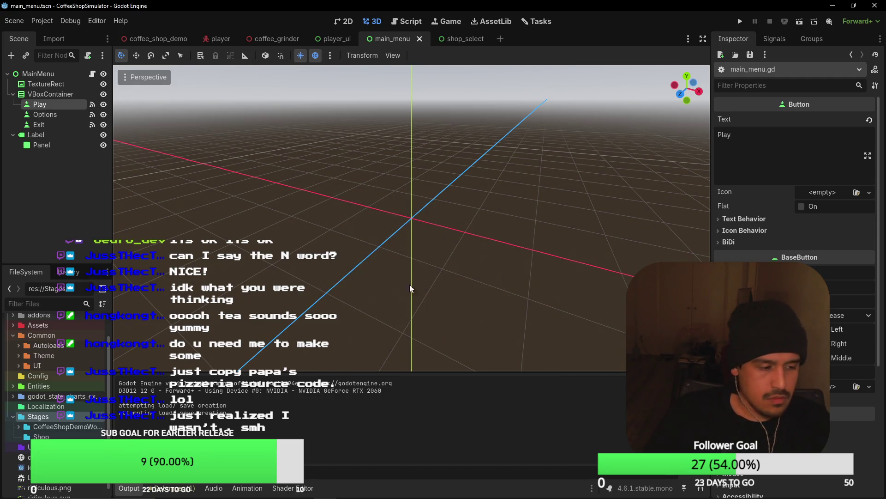
pyautogui.rightClick(69, 436)
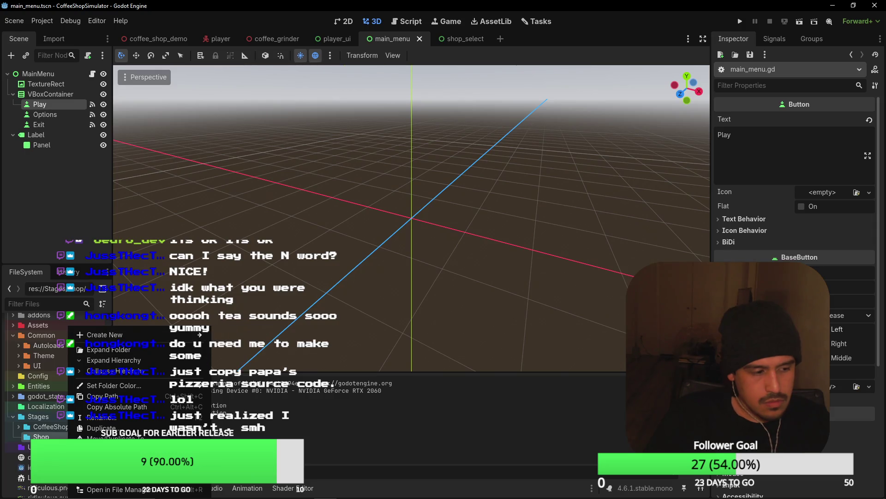
pyautogui.moveTo(120, 341)
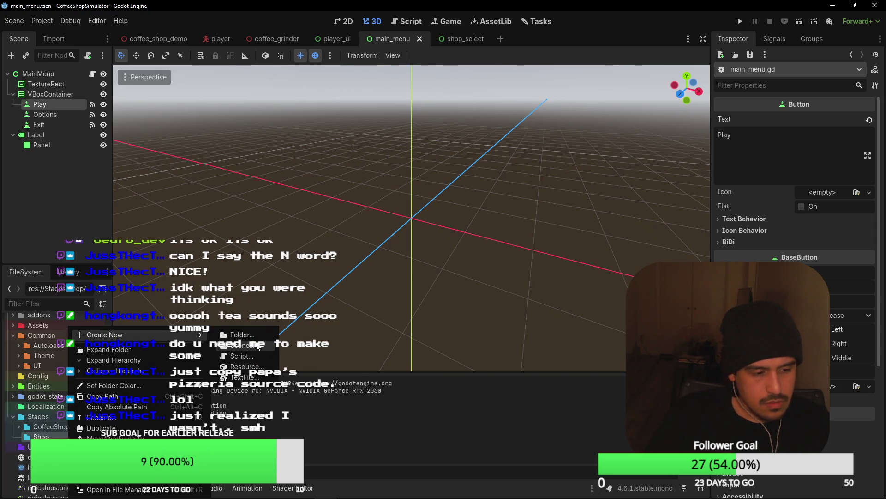
pyautogui.click(99, 417)
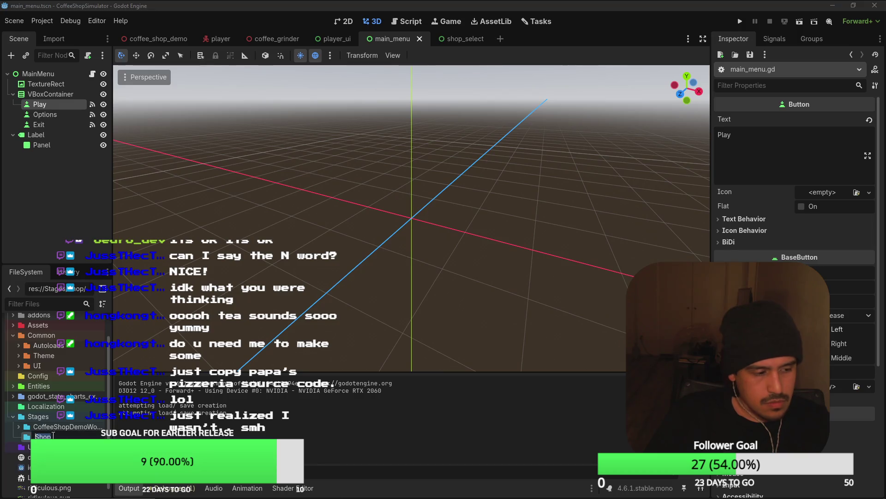
pyautogui.write('Wo')
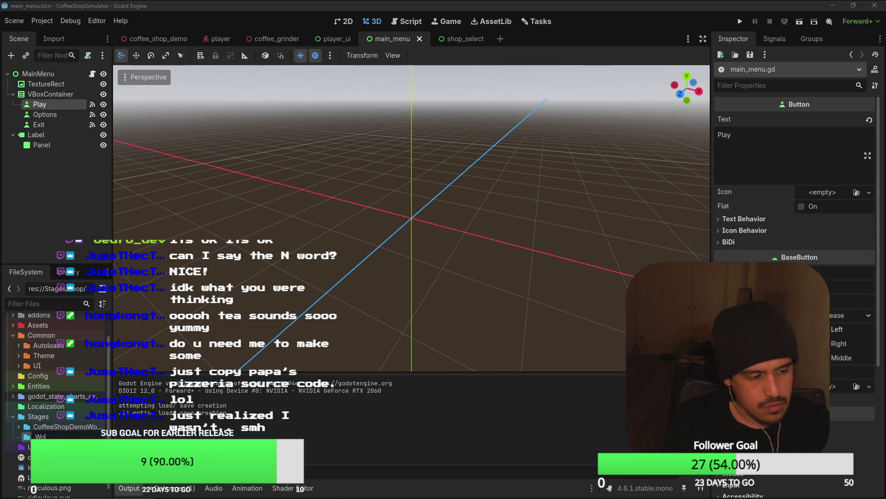
pyautogui.press('Return')
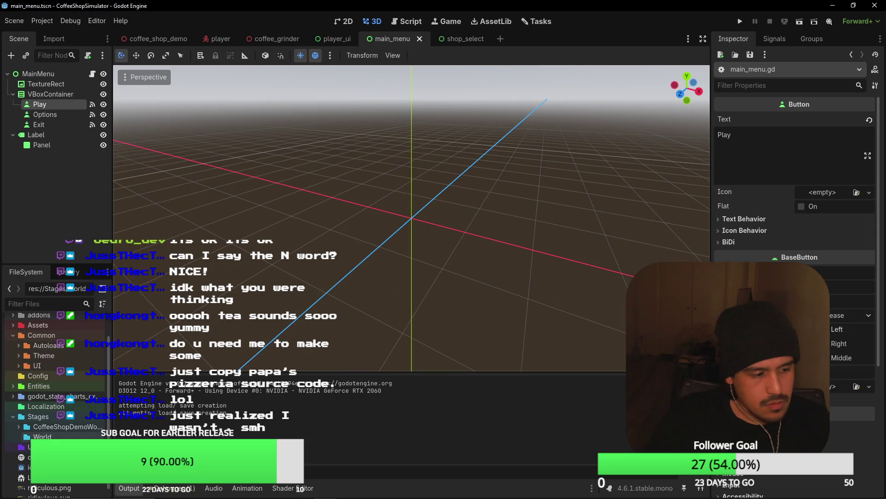
# Step: Create a scene named world inside World with a 3D Scene root
pyautogui.rightClick(65, 436)
pyautogui.moveTo(125, 330)
pyautogui.click(221, 342)
pyautogui.write('world')
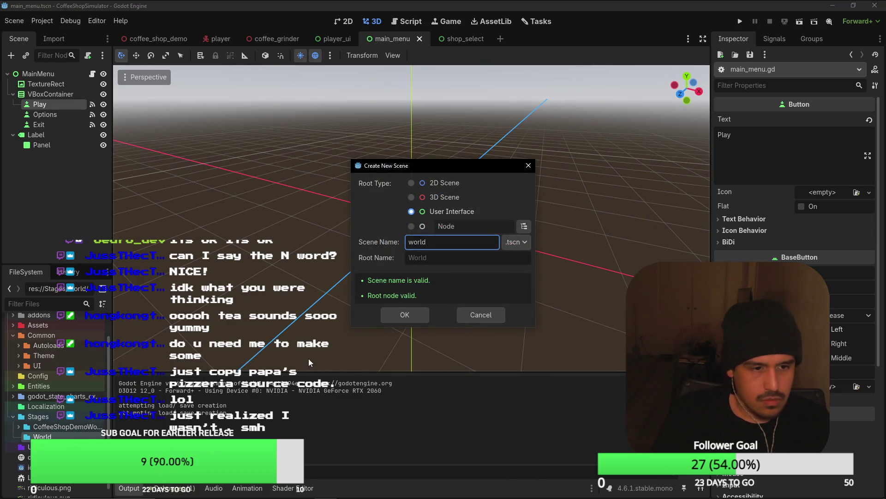
pyautogui.click(422, 199)
pyautogui.click(407, 319)
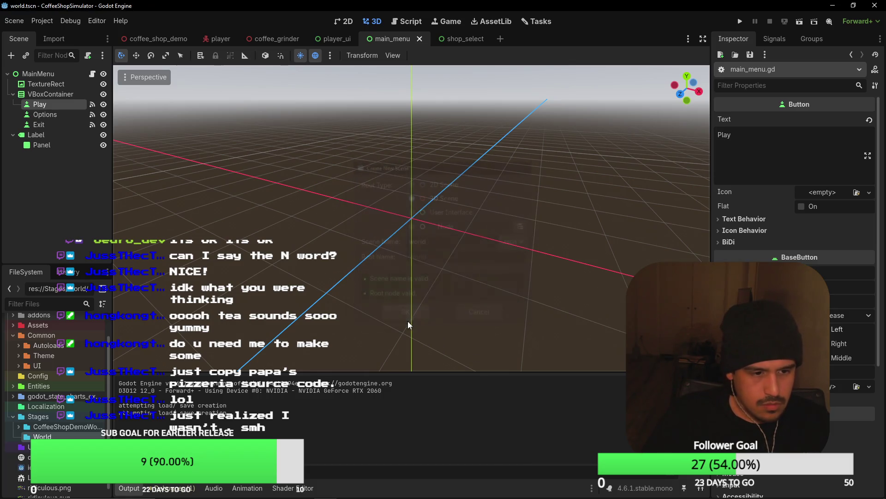
# Step: Cancel the Attach Node Script dialog for the World root and orbit the viewport
pyautogui.click(69, 72)
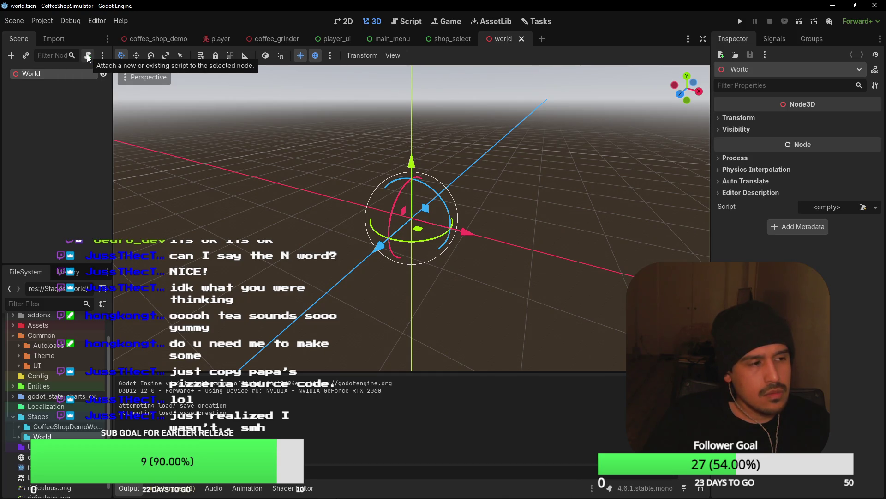
pyautogui.click(87, 56)
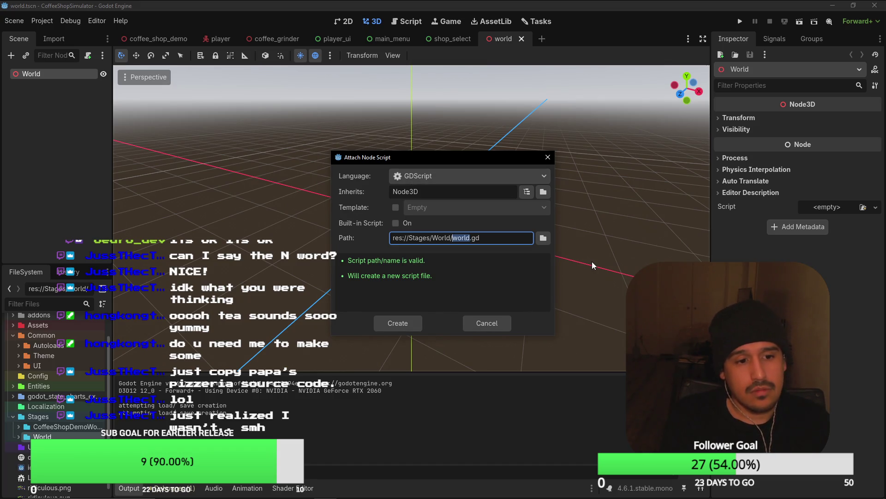
pyautogui.click(490, 322)
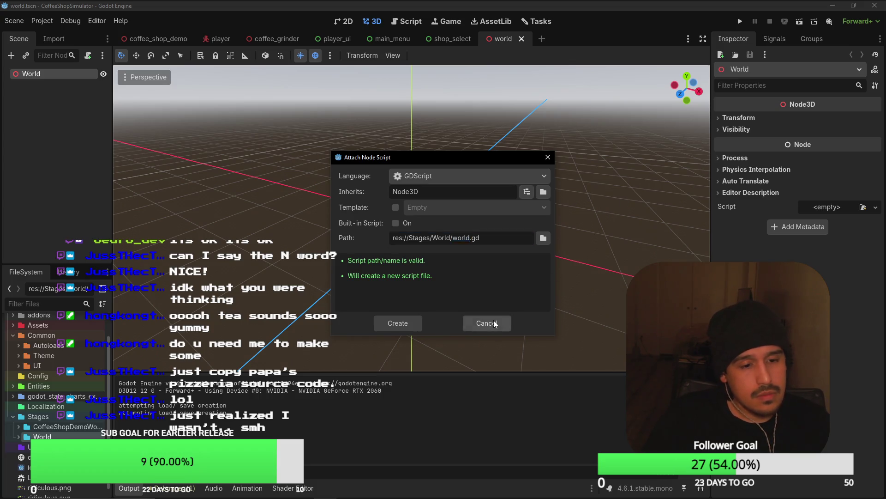
pyautogui.moveTo(557, 186); pyautogui.dragTo(324, 194)
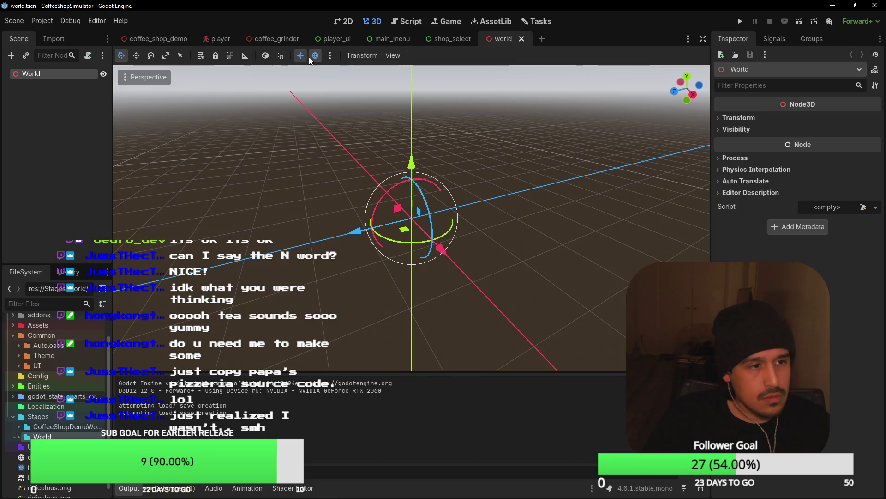
# Step: Tilt the preview sun, tint it pink, and add it to the scene as a DirectionalLight3D
pyautogui.click(330, 55)
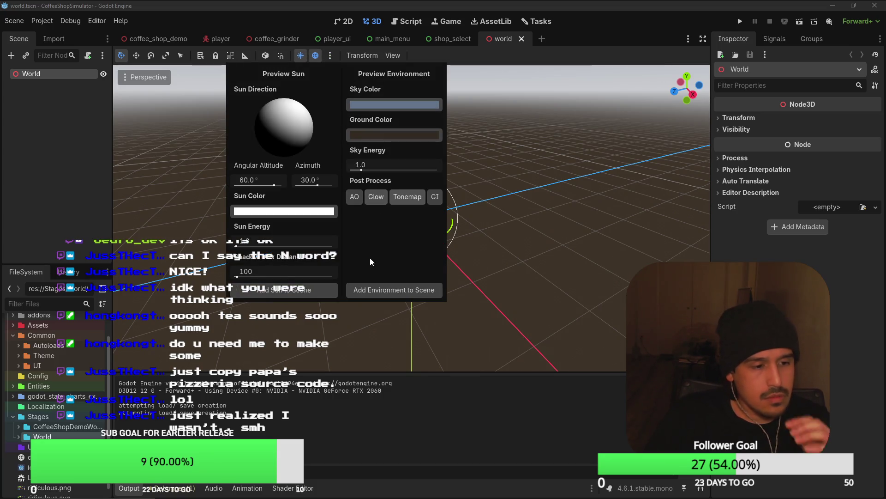
pyautogui.scroll(-2, 580, 204)
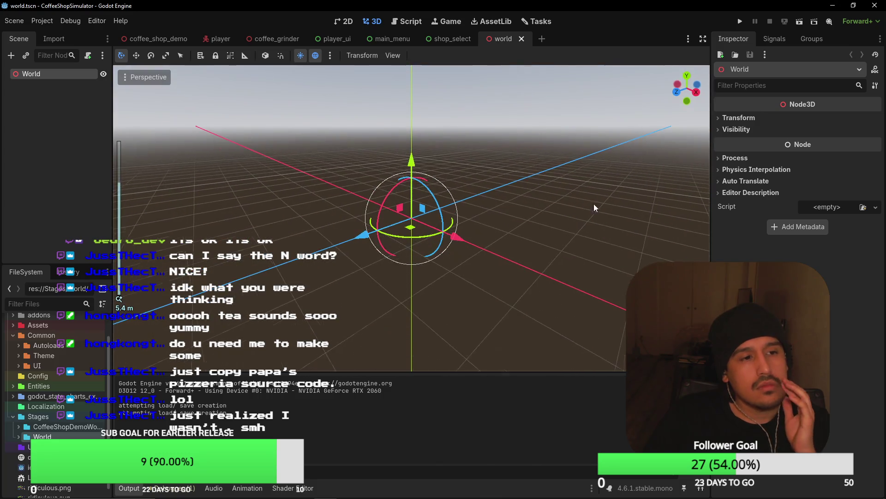
pyautogui.click(331, 55)
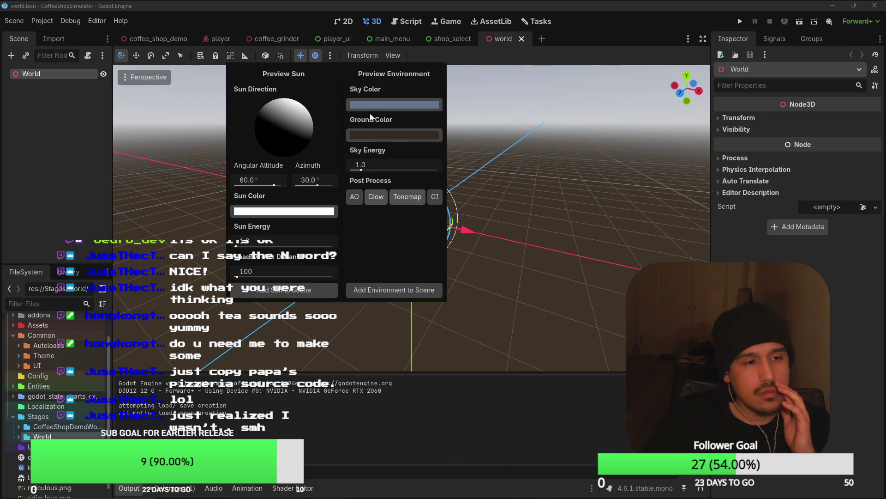
pyautogui.moveTo(287, 142)
pyautogui.mouseDown()
pyautogui.moveTo(273, 181)
pyautogui.moveTo(290, 181)
pyautogui.mouseUp()
pyautogui.click(271, 211)
pyautogui.click(308, 260)
pyautogui.press('Escape')
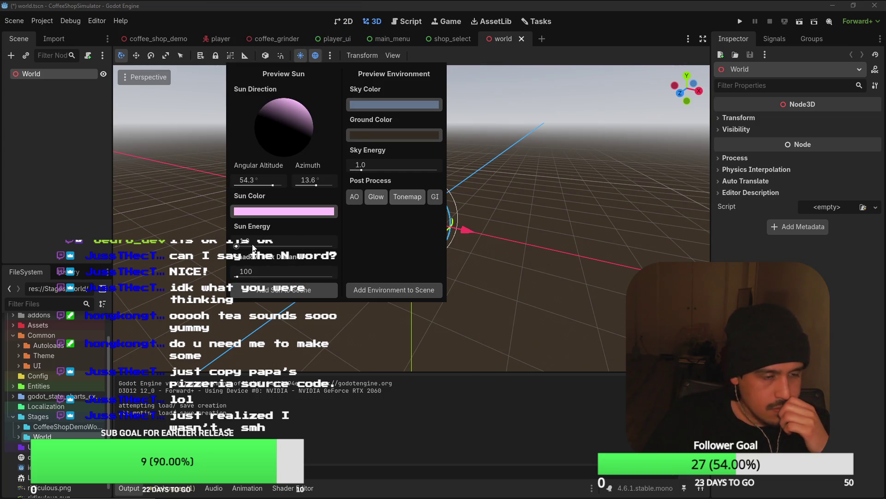
pyautogui.click(316, 290)
# Step: Rotate the view and raise the directional light along the Y axis
pyautogui.moveTo(520, 208)
pyautogui.mouseDown()
pyautogui.moveTo(469, 198)
pyautogui.moveTo(417, 112)
pyautogui.moveTo(277, 104)
pyautogui.mouseUp()
pyautogui.click(55, 84)
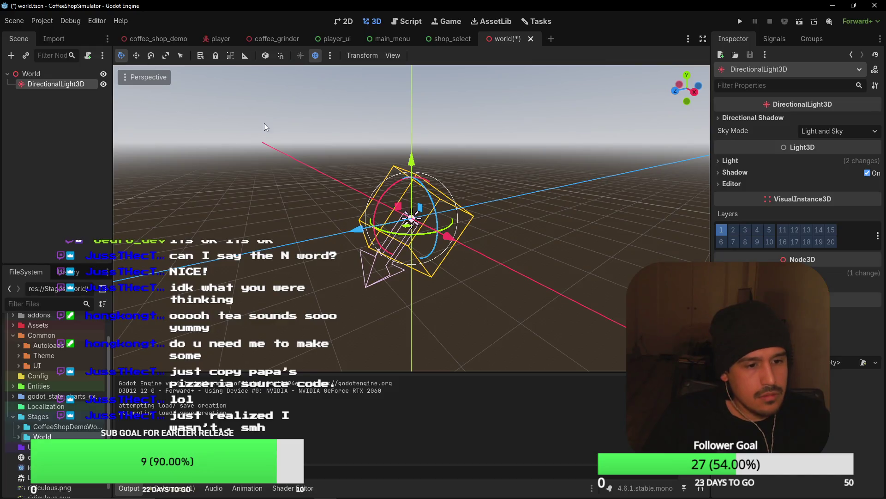
pyautogui.moveTo(411, 99); pyautogui.dragTo(418, 64)
pyautogui.click(32, 74)
pyautogui.click(329, 56)
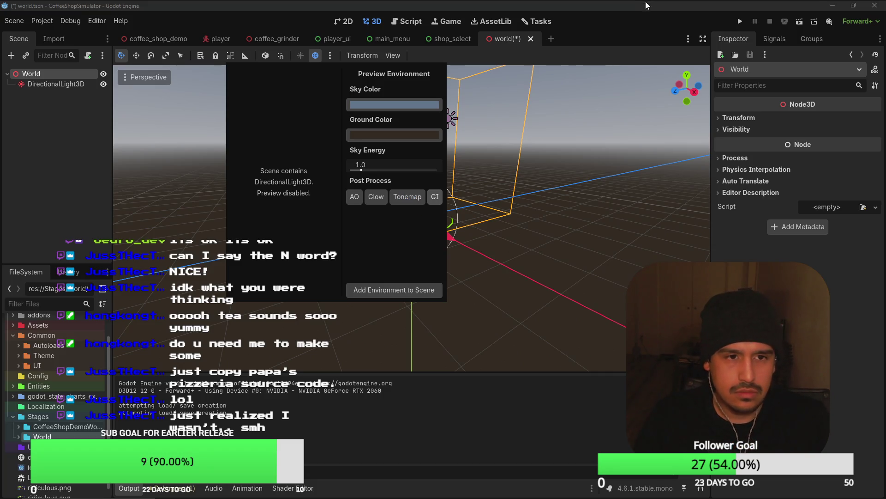
# Step: Close the environment preview settings, save, and reselect the World node in the scene tree
pyautogui.click(625, 35)
pyautogui.hotkey('ctrl', 's')
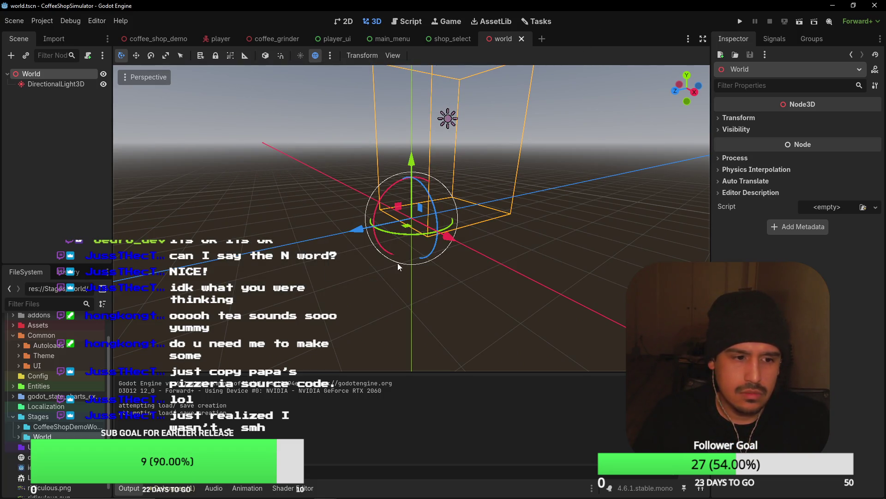
pyautogui.rightClick(49, 72)
pyautogui.click(24, 121)
pyautogui.rightClick(45, 74)
pyautogui.click(24, 145)
pyautogui.rightClick(38, 78)
pyautogui.click(34, 85)
pyautogui.click(28, 74)
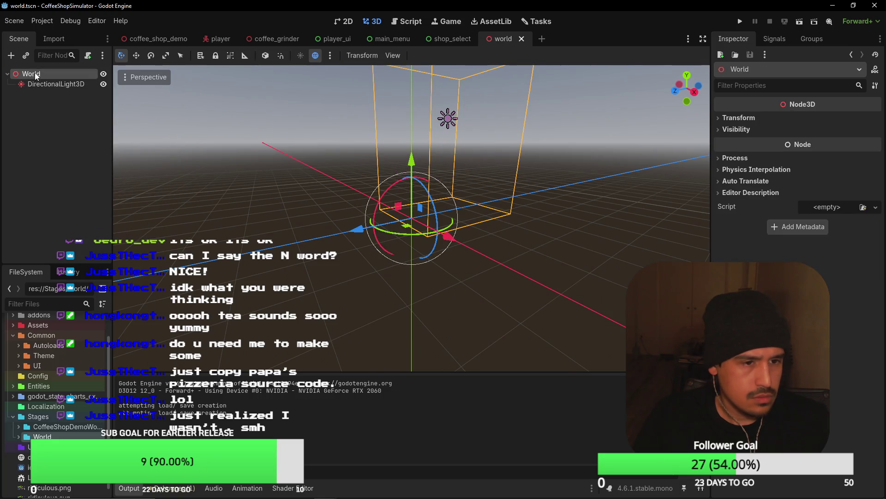
# Step: Start adding a child node to World, then cancel without adding anything
pyautogui.rightClick(36, 74)
pyautogui.click(59, 82)
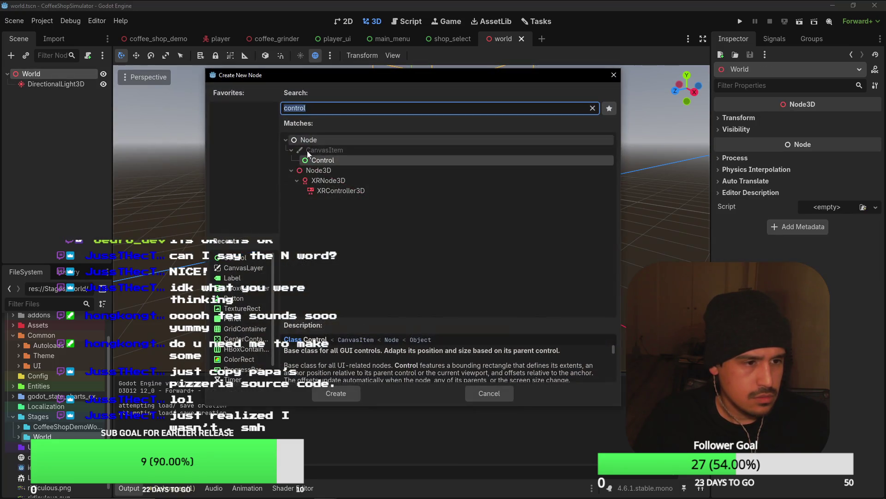
pyautogui.click(592, 108)
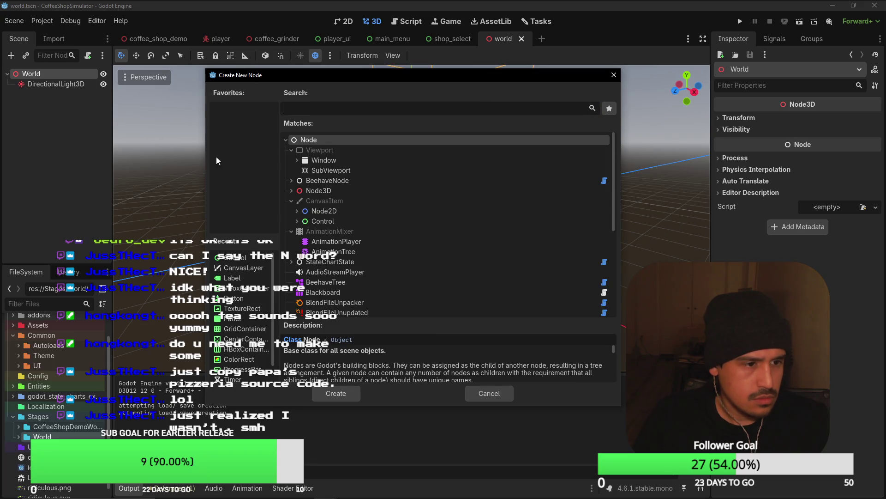
pyautogui.click(610, 79)
# Step: Add the preview environment to the scene as a WorldEnvironment and save world.tscn
pyautogui.click(330, 56)
pyautogui.click(376, 293)
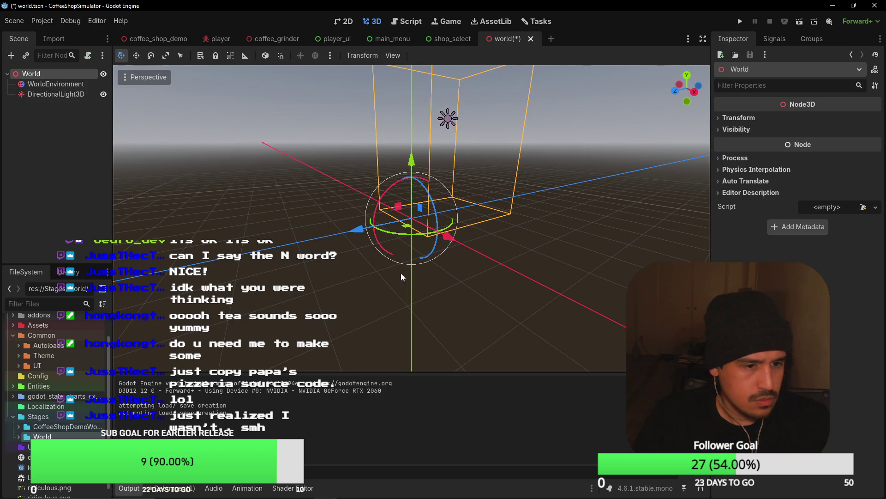
pyautogui.hotkey('ctrl', 's')
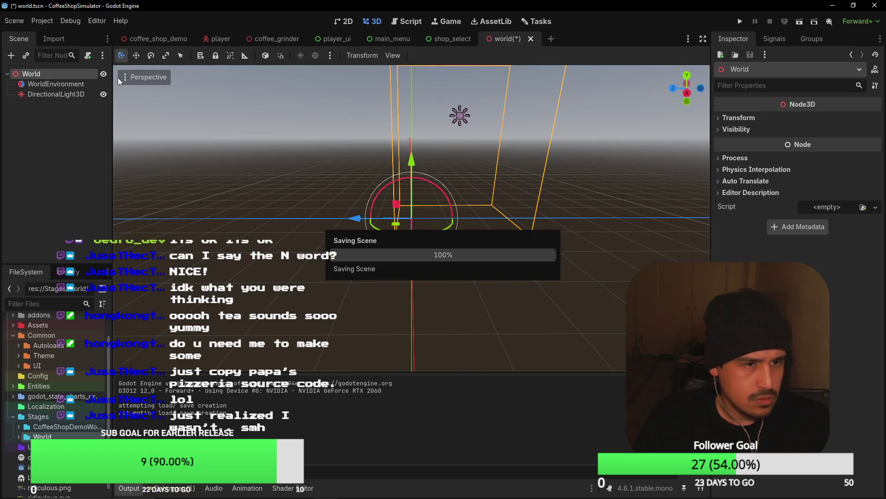
# Step: Add a CSGCombiner3D node to World by searching 'csg'
pyautogui.hotkey('ctrl', 'a')
pyautogui.write('csg')
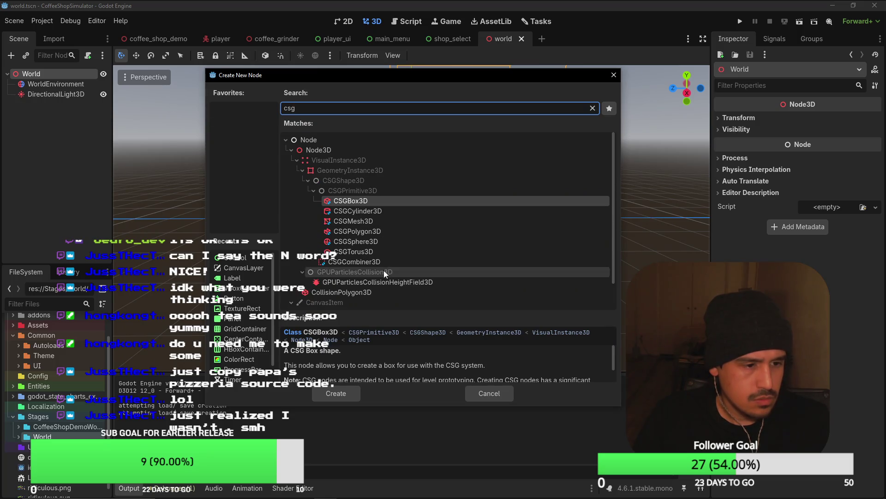
pyautogui.doubleClick(351, 262)
# Step: Add a CSGBox3D as the combiner's child, leaving its material empty
pyautogui.hotkey('ctrl', 'a')
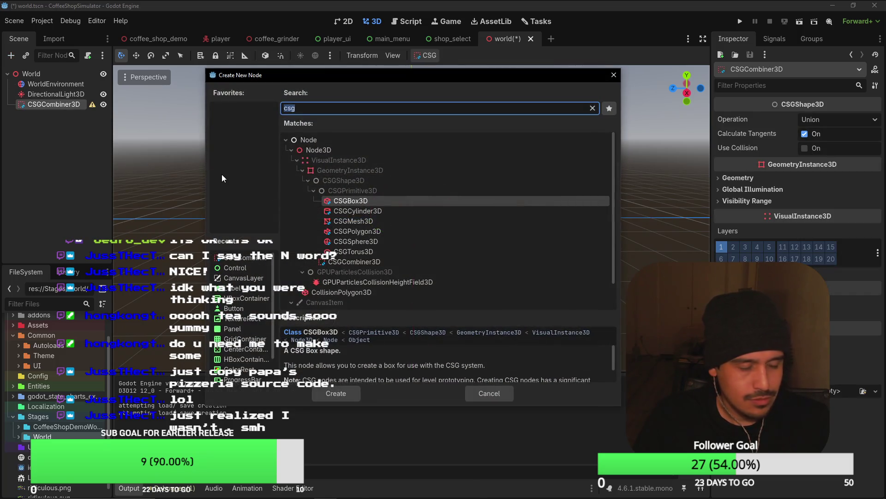
pyautogui.write('box')
pyautogui.doubleClick(359, 221)
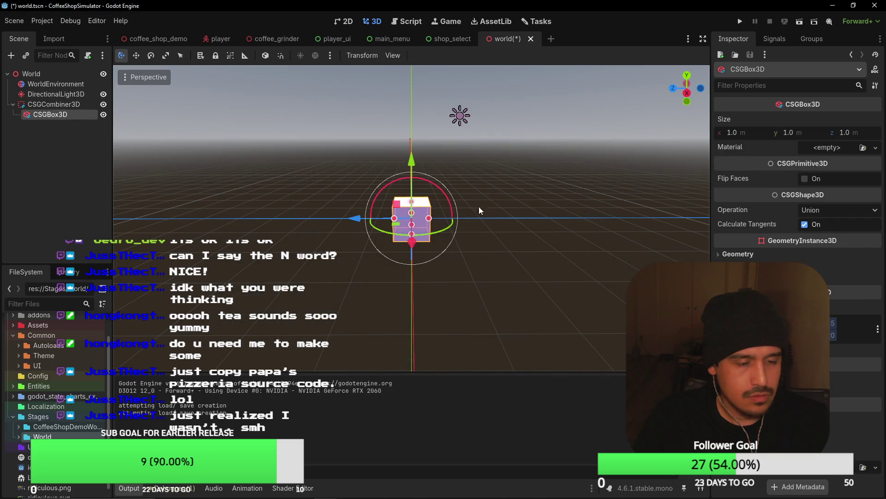
pyautogui.click(816, 150)
pyautogui.click(815, 150)
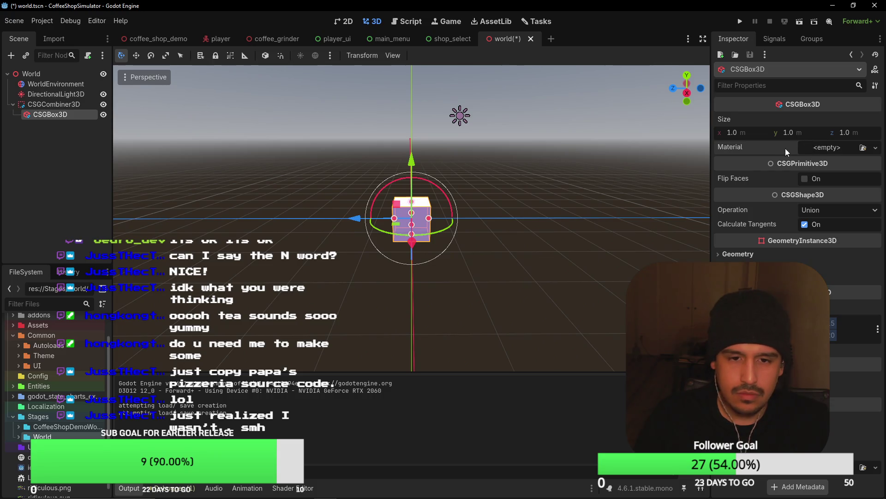
# Step: Nudge the box around with the move gizmo, keeping it near the origin
pyautogui.moveTo(413, 167)
pyautogui.mouseDown()
pyautogui.moveTo(414, 189)
pyautogui.moveTo(425, 164)
pyautogui.moveTo(414, 173)
pyautogui.moveTo(417, 205)
pyautogui.moveTo(426, 162)
pyautogui.moveTo(425, 182)
pyautogui.moveTo(418, 166)
pyautogui.moveTo(425, 186)
pyautogui.mouseUp()
pyautogui.scroll(5, 434, 192)
pyautogui.scroll(-5, 476, 226)
pyautogui.moveTo(490, 250)
pyautogui.mouseDown()
pyautogui.moveTo(521, 275)
pyautogui.moveTo(484, 295)
pyautogui.mouseUp()
pyautogui.moveTo(438, 234)
pyautogui.mouseDown()
pyautogui.moveTo(554, 236)
pyautogui.moveTo(581, 245)
pyautogui.moveTo(511, 275)
pyautogui.moveTo(453, 258)
pyautogui.mouseUp()
pyautogui.scroll(-2, 544, 262)
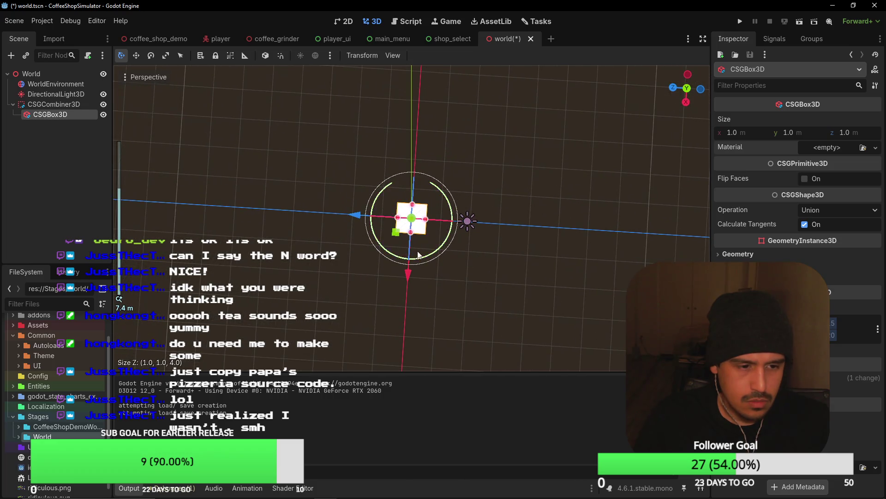
pyautogui.moveTo(395, 239)
pyautogui.mouseDown()
pyautogui.moveTo(372, 262)
pyautogui.moveTo(397, 240)
pyautogui.mouseUp()
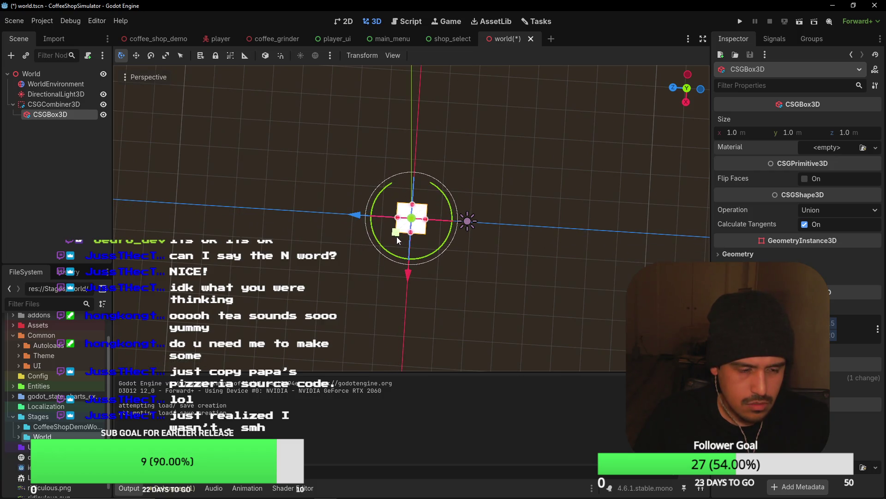
pyautogui.moveTo(397, 240)
pyautogui.mouseDown()
pyautogui.moveTo(389, 247)
pyautogui.moveTo(397, 236)
pyautogui.mouseUp()
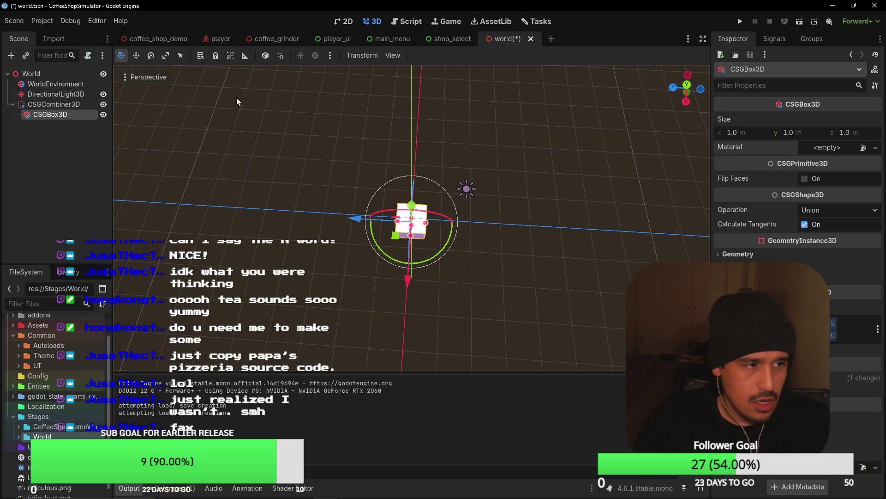
pyautogui.click(166, 56)
# Step: Scale the box into a wide, thin slab with 0.1 height and save the scene
pyautogui.moveTo(390, 237)
pyautogui.mouseDown()
pyautogui.moveTo(303, 318)
pyautogui.moveTo(505, 145)
pyautogui.mouseUp()
pyautogui.moveTo(415, 251)
pyautogui.mouseDown()
pyautogui.moveTo(423, 226)
pyautogui.moveTo(588, 208)
pyautogui.moveTo(549, 237)
pyautogui.moveTo(408, 230)
pyautogui.moveTo(350, 185)
pyautogui.moveTo(359, 256)
pyautogui.moveTo(339, 257)
pyautogui.mouseUp()
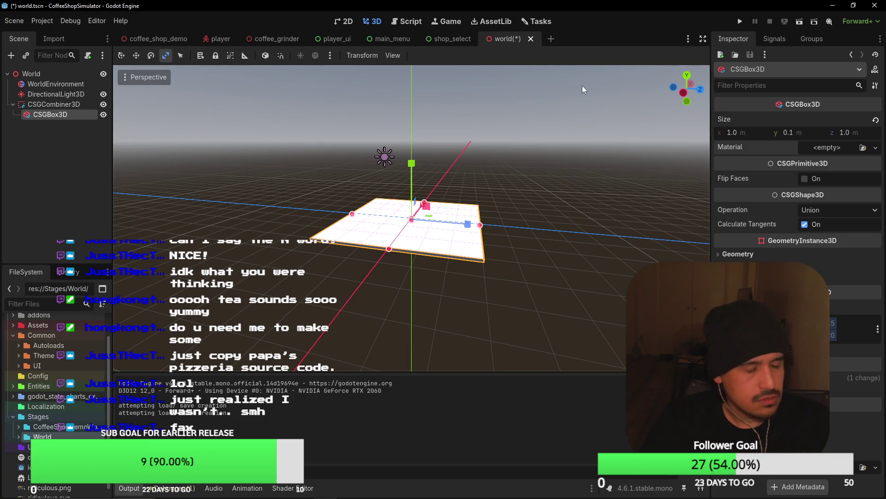
pyautogui.hotkey('ctrl', 's')
# Step: Look over the slab's material options without assigning a material
pyautogui.scroll(4, 611, 153)
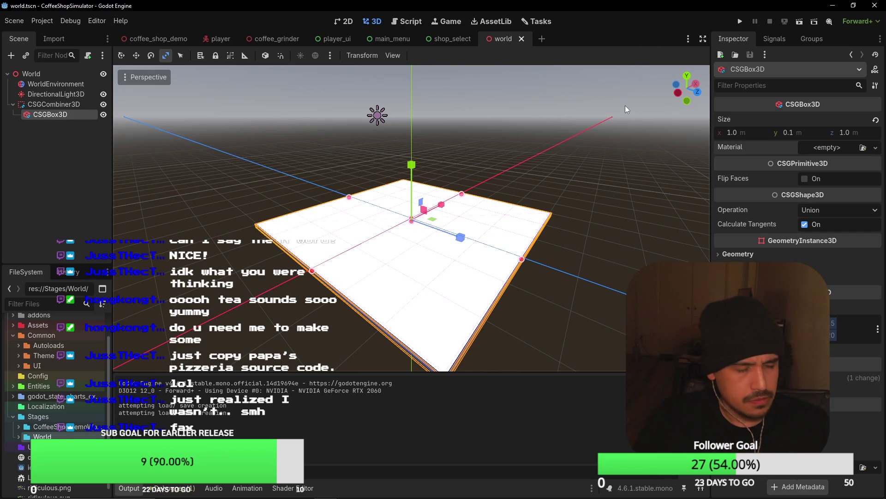
pyautogui.scroll(5, 554, 134)
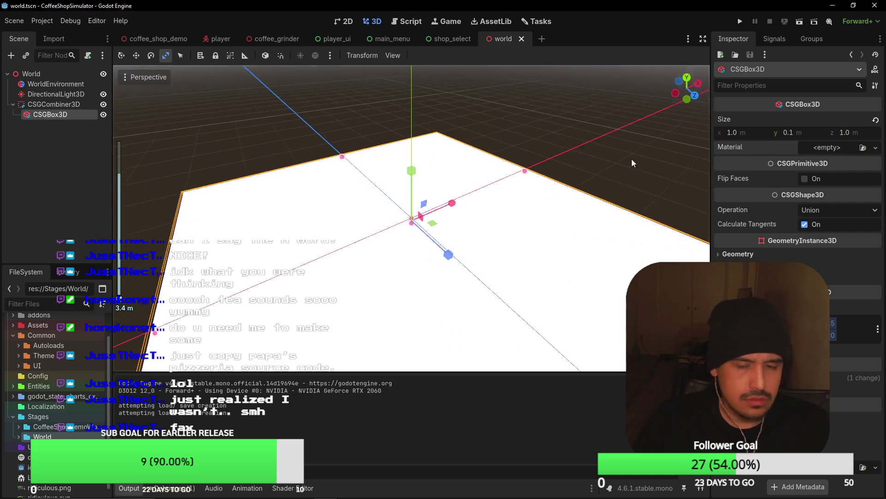
pyautogui.scroll(-3, 642, 144)
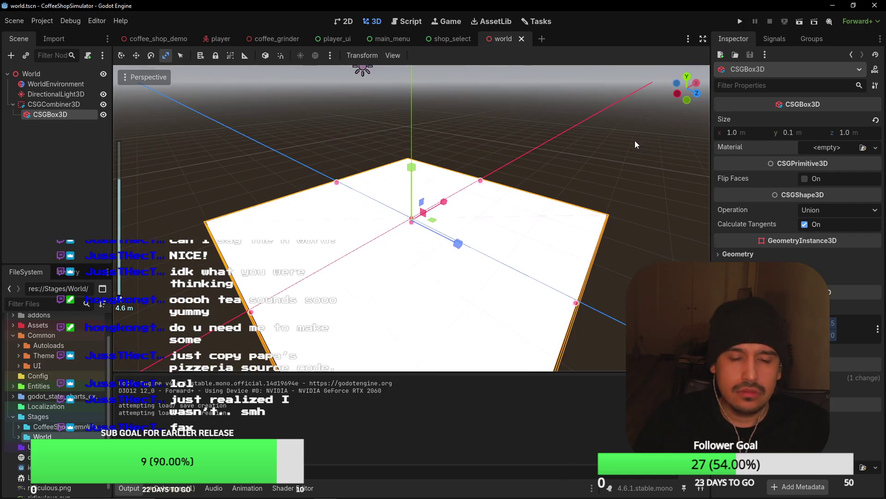
pyautogui.click(838, 149)
pyautogui.click(824, 151)
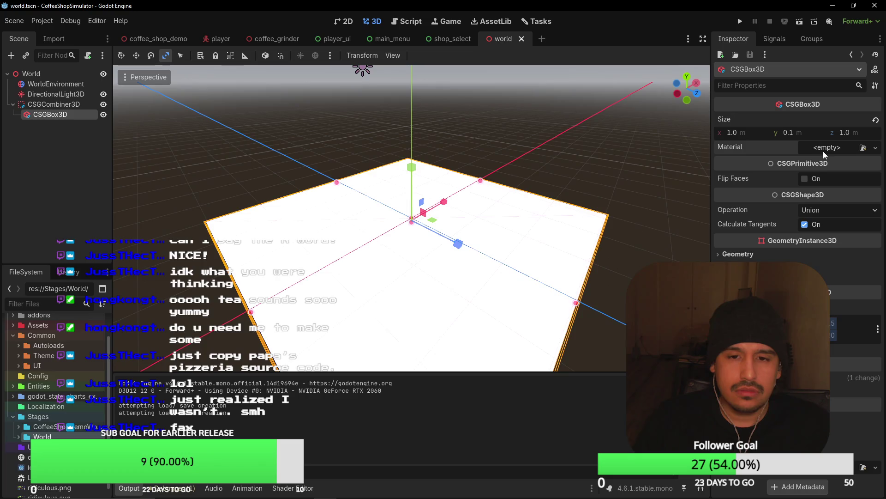
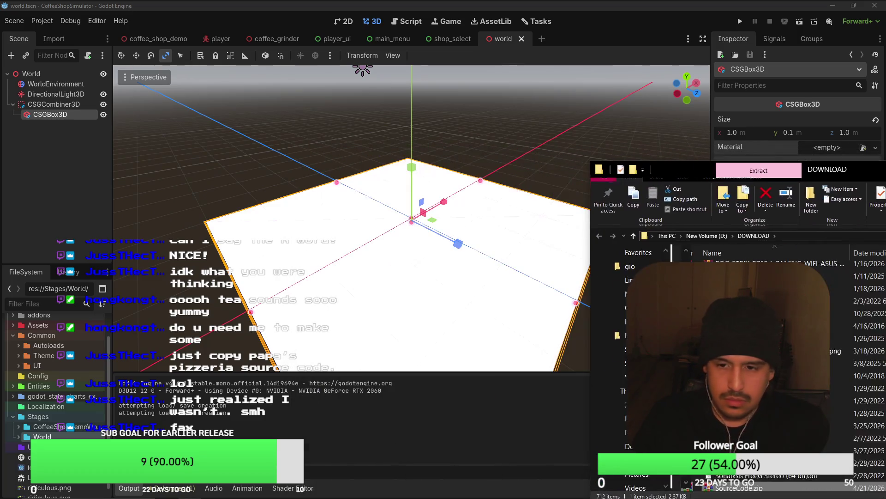
# Step: Bring the Godot editor back in front of the file browser and select the addons folder in FileSystem
pyautogui.hotkey('alt', 'Tab')
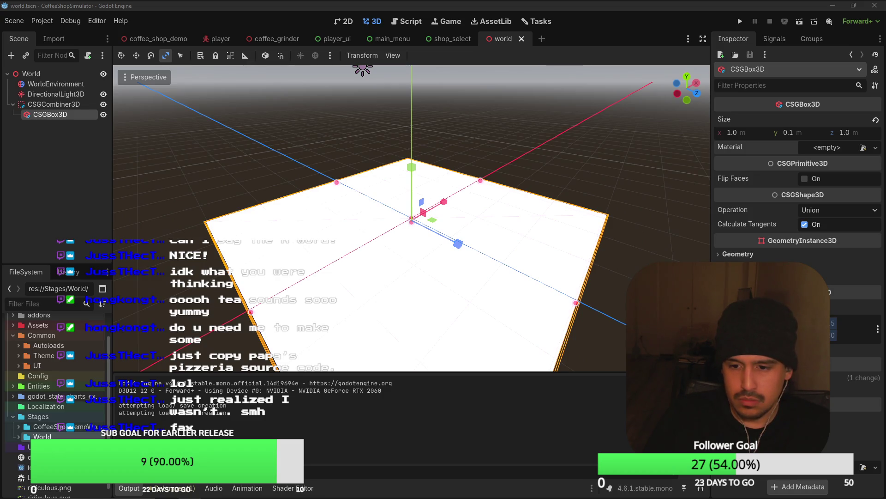
pyautogui.click(18, 315)
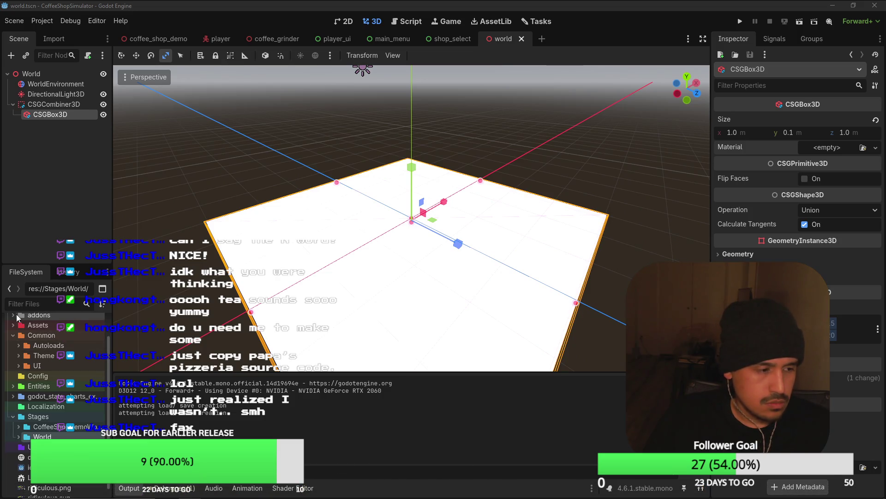
# Step: Check the addons folder's context menu in FileSystem twice, closing it each time
pyautogui.rightClick(20, 318)
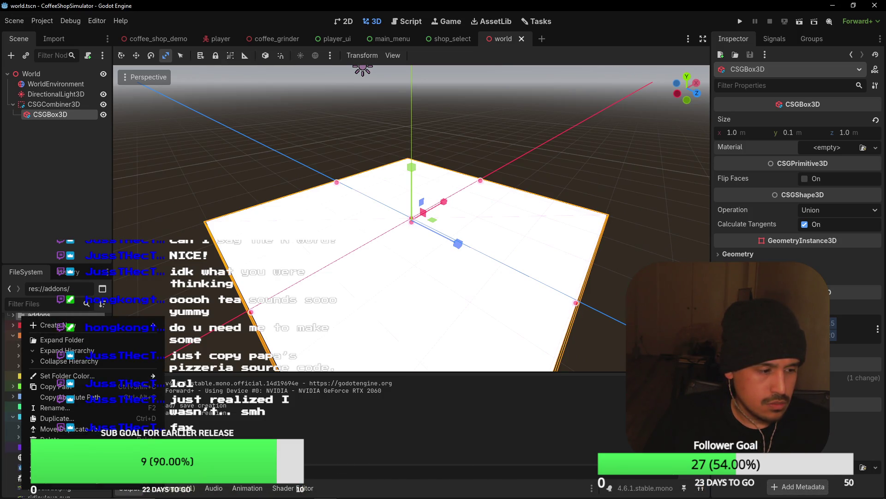
pyautogui.click(70, 454)
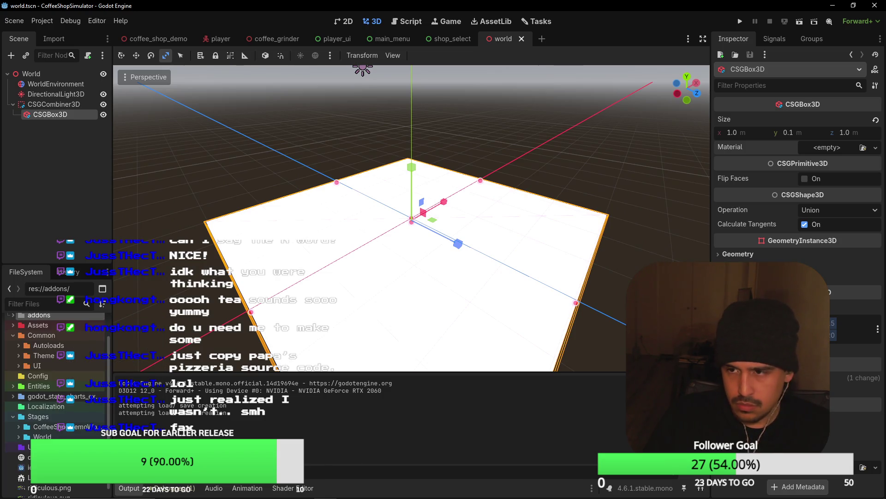
pyautogui.hotkey('alt', 'Tab')
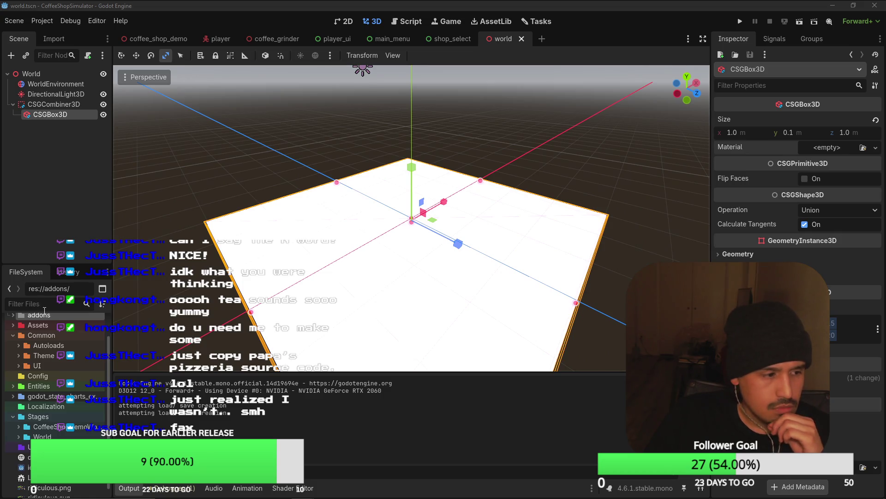
pyautogui.scroll(2, 49, 325)
pyautogui.rightClick(37, 341)
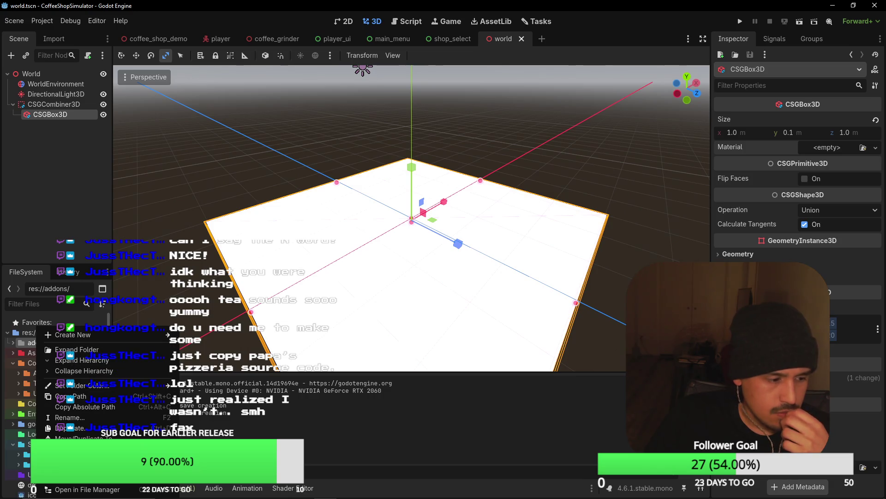
pyautogui.click(495, 365)
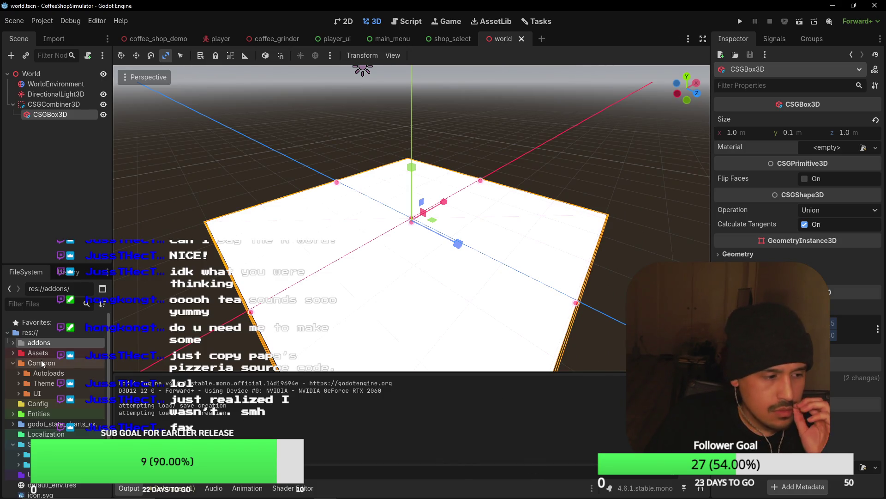
# Step: Expand addons > shader and open main.gdshader in the Shader Editor
pyautogui.click(13, 342)
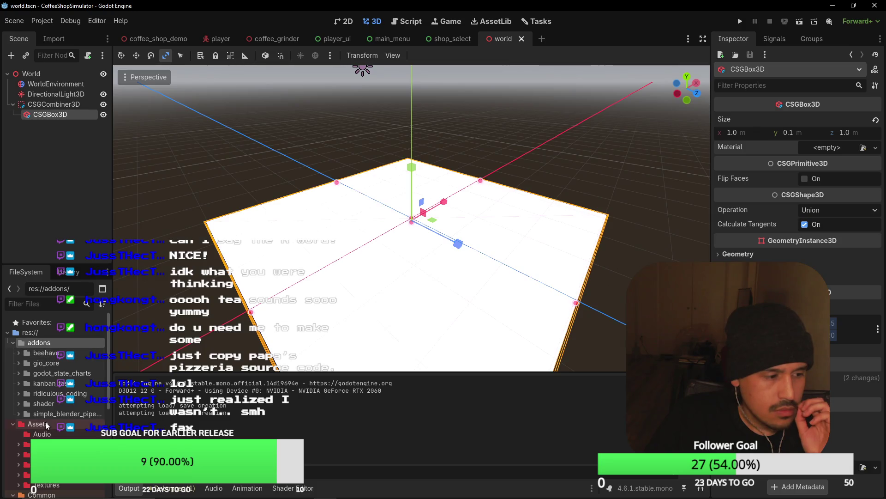
pyautogui.click(32, 403)
pyautogui.click(18, 413)
pyautogui.click(18, 403)
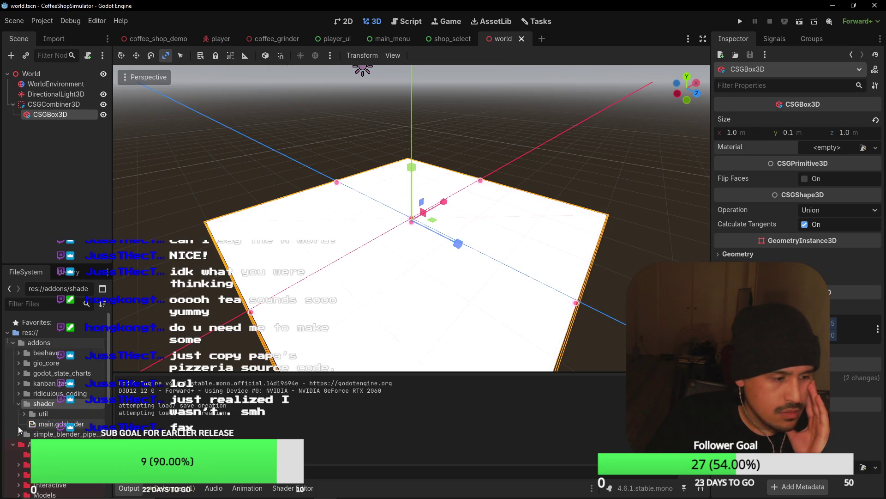
pyautogui.doubleClick(40, 425)
# Step: Expand the util folder to reveal triplanar.gdshaderinc, then inspect the WorldEnvironment node's properties
pyautogui.click(24, 414)
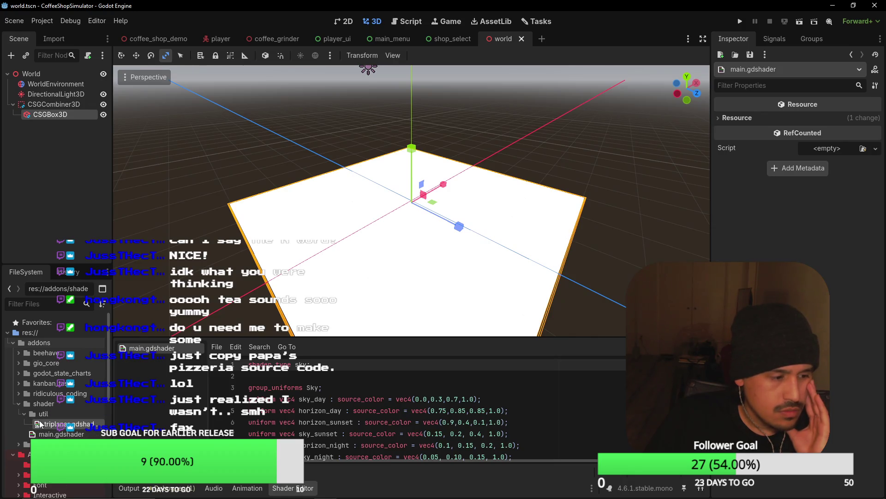
pyautogui.click(34, 84)
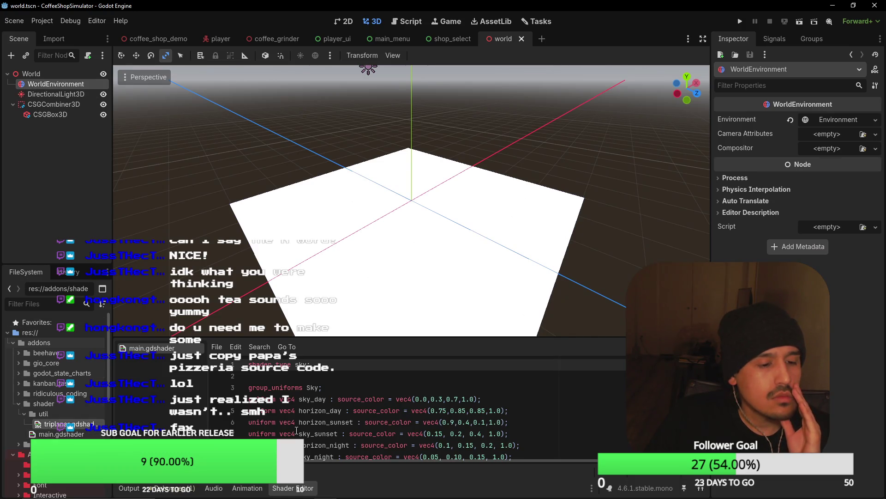
pyautogui.scroll(-1, 303, 424)
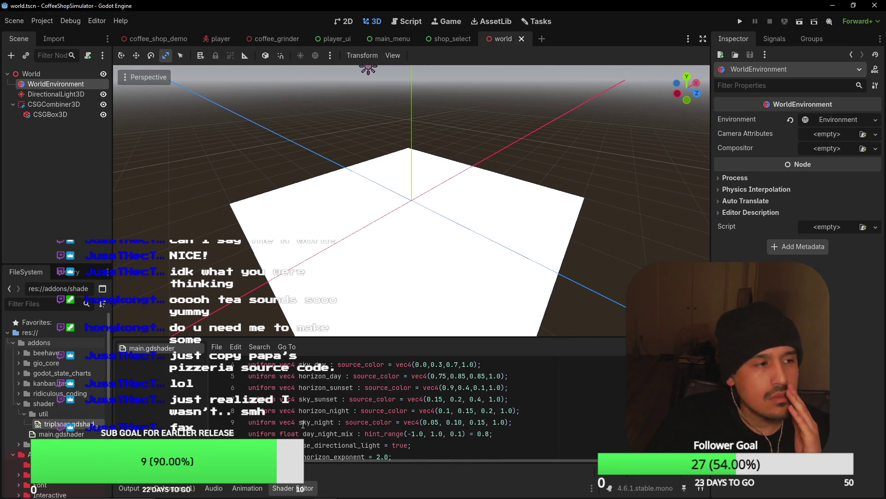
pyautogui.click(39, 103)
pyautogui.click(43, 85)
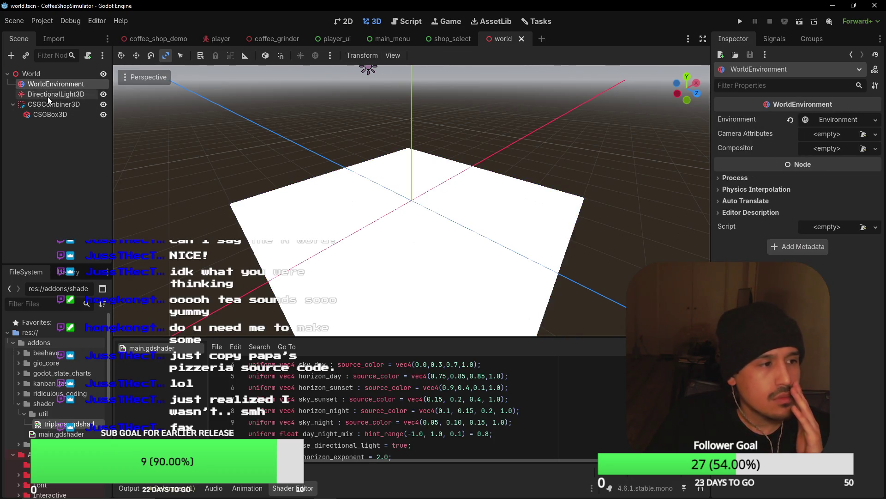
# Step: Inspect the DirectionalLight3D sun, also picking it in the viewport, then reselect WorldEnvironment
pyautogui.click(48, 96)
pyautogui.keyDown('shift'); pyautogui.click(65, 84); pyautogui.keyUp('shift')
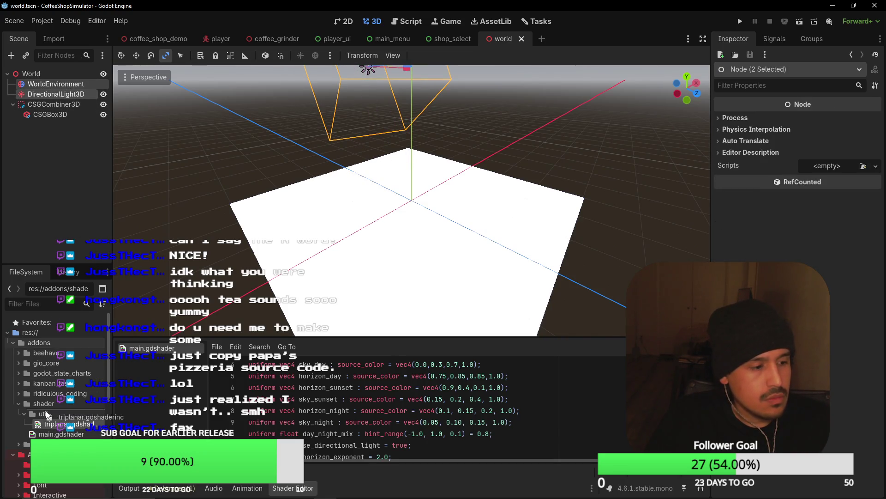
pyautogui.scroll(-5, 309, 409)
pyautogui.scroll(-20, 309, 409)
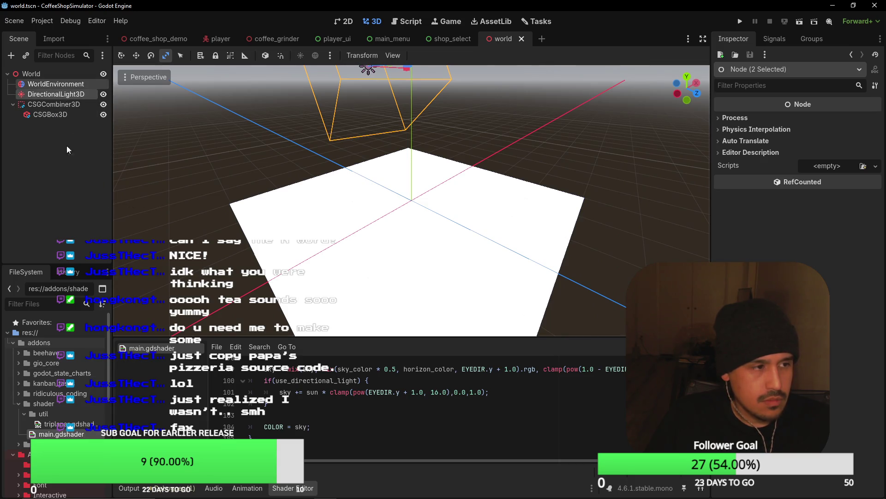
pyautogui.click(326, 235)
pyautogui.scroll(-3, 343, 196)
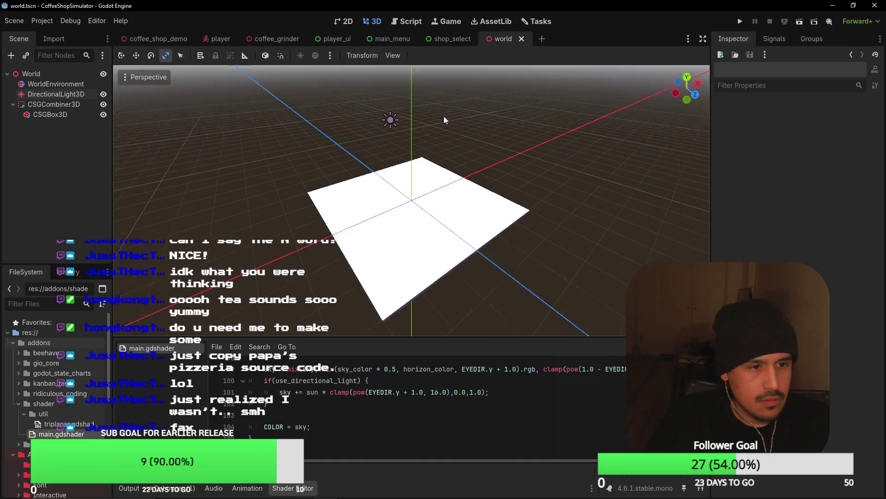
pyautogui.click(397, 123)
pyautogui.scroll(-2, 588, 173)
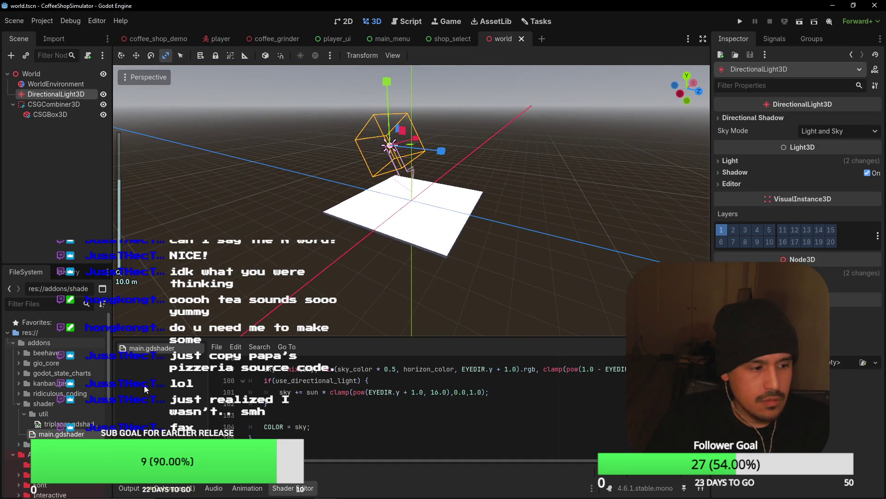
pyautogui.click(57, 85)
# Step: Delete the WorldEnvironment and DirectionalLight3D nodes, confirming each, then select the World root
pyautogui.press('Delete')
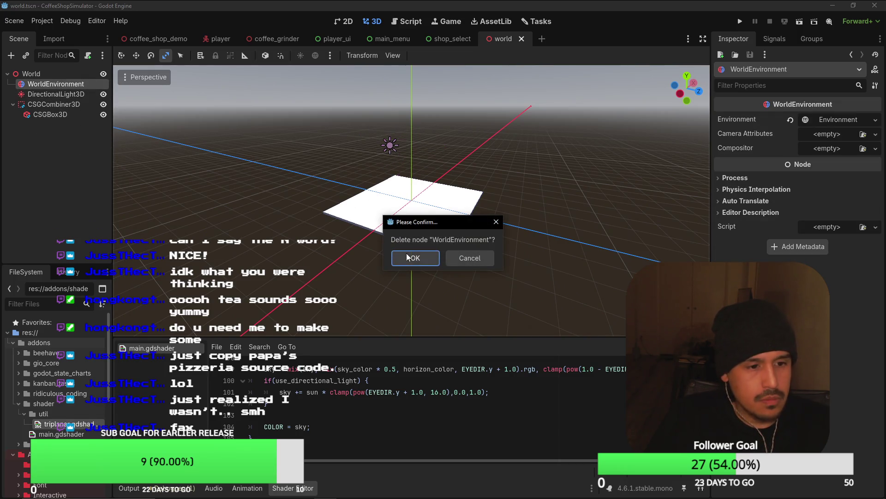
pyautogui.press('Return')
pyautogui.click(55, 83)
pyautogui.press('Delete')
pyautogui.click(419, 265)
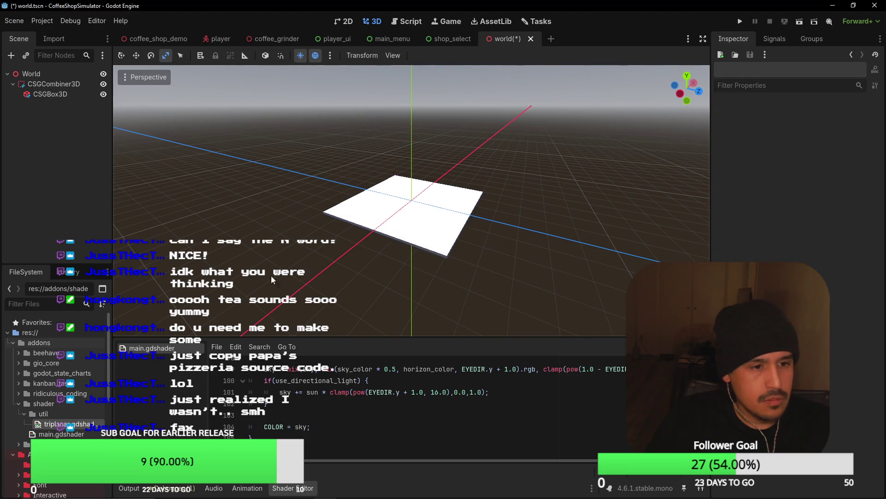
pyautogui.click(19, 73)
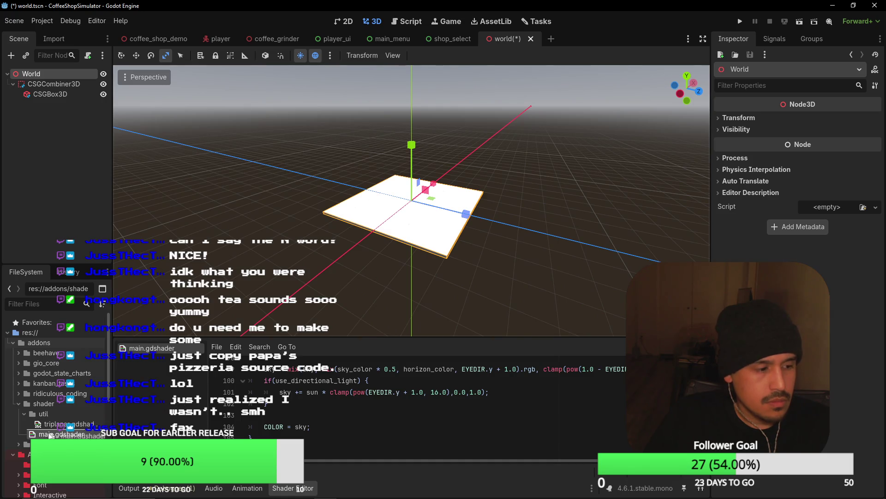
# Step: Drag triplanar.gdshaderinc onto CSGCombiner3D, save the world scene, and open the Create Node dialog
pyautogui.moveTo(52, 425)
pyautogui.mouseDown()
pyautogui.moveTo(164, 210)
pyautogui.moveTo(44, 74)
pyautogui.moveTo(50, 95)
pyautogui.mouseUp()
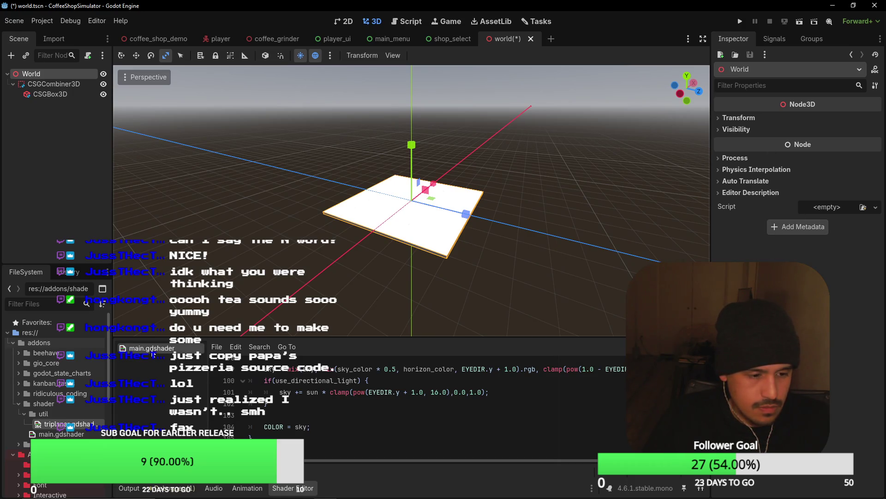
pyautogui.scroll(10, 276, 392)
pyautogui.scroll(20, 276, 393)
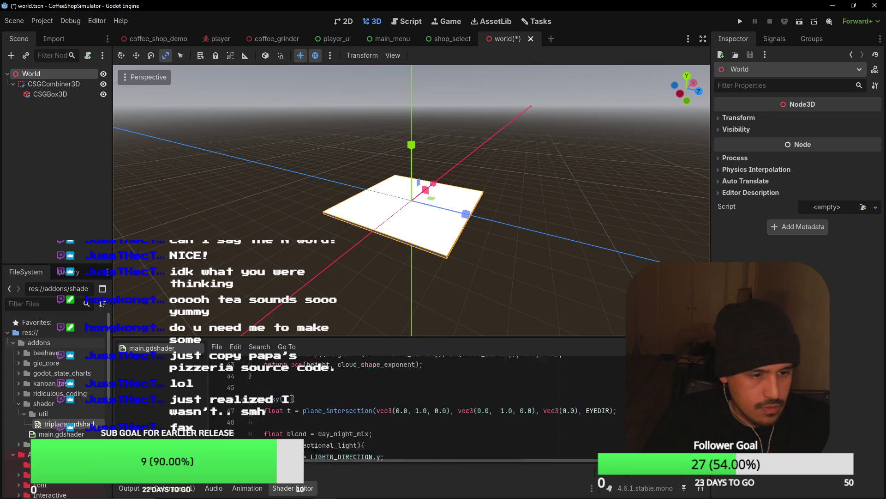
pyautogui.hotkey('ctrl', 's')
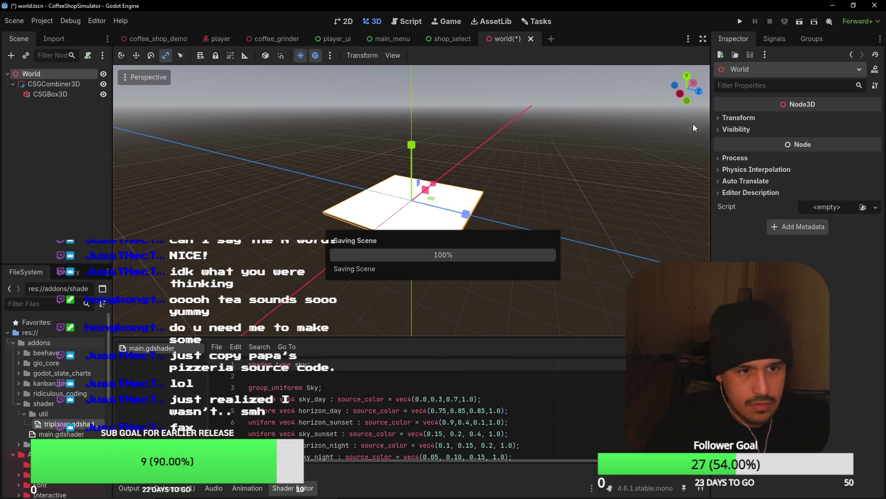
pyautogui.scroll(5, 427, 159)
pyautogui.scroll(-3, 441, 215)
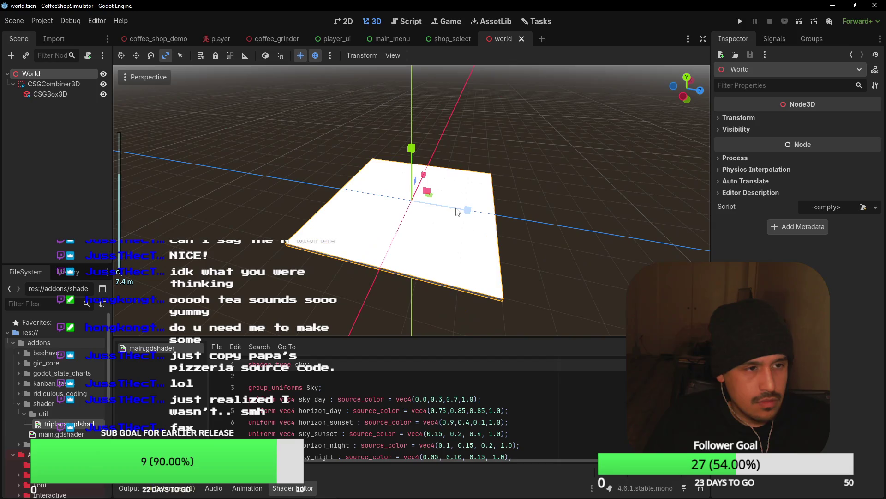
pyautogui.hotkey('ctrl', 'a')
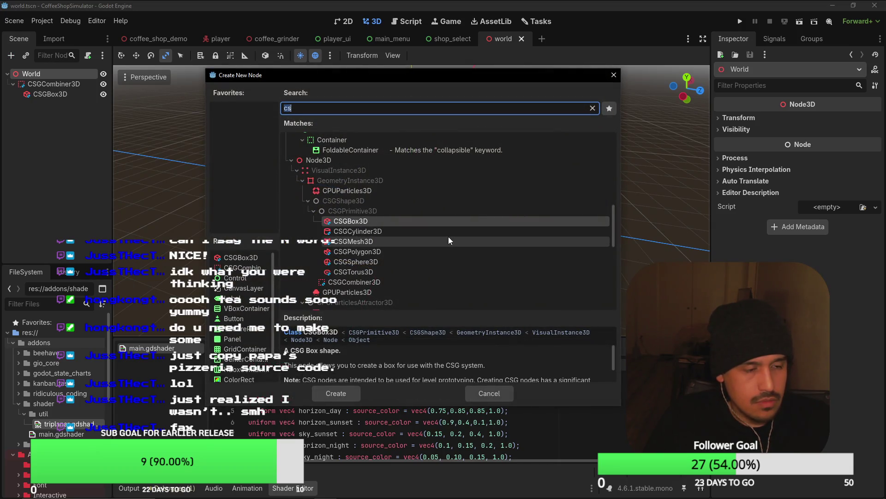
pyautogui.click(613, 74)
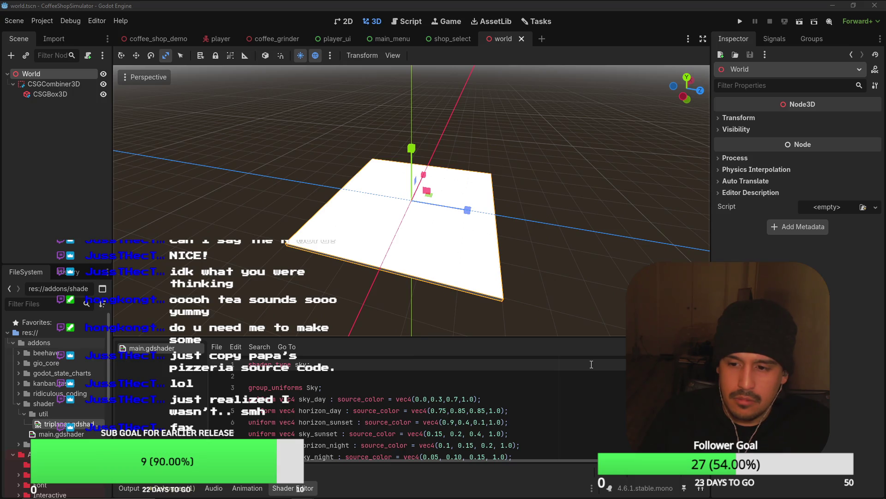
# Step: Review main.gdshader and triplanar.gdshaderinc, collapse addons, then bring up the shop_select scene
pyautogui.scroll(-7, 324, 388)
pyautogui.scroll(-20, 325, 388)
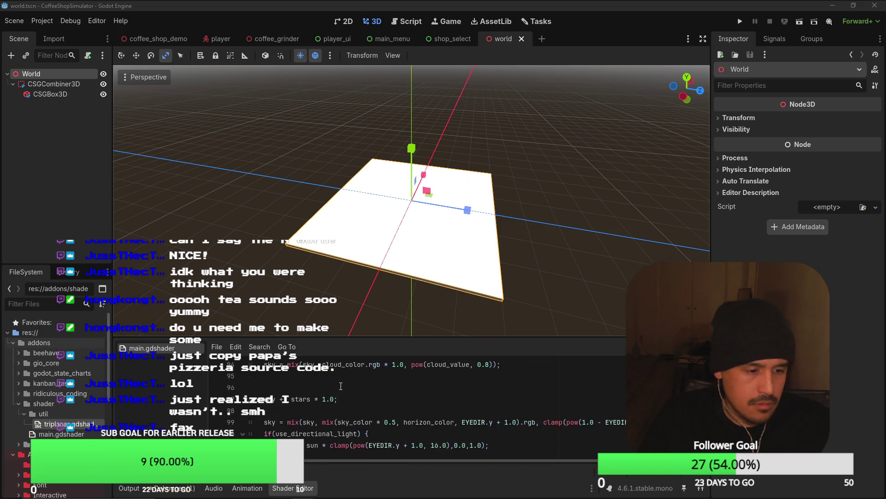
pyautogui.scroll(-2, 341, 386)
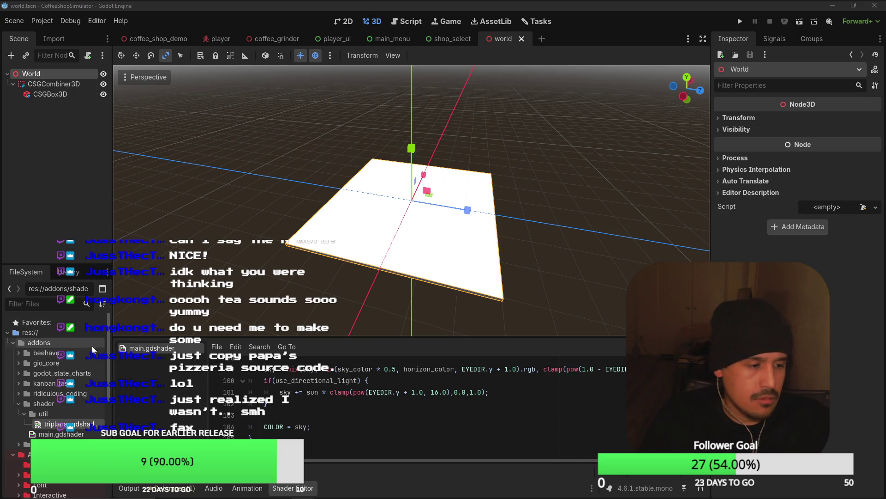
pyautogui.click(42, 434)
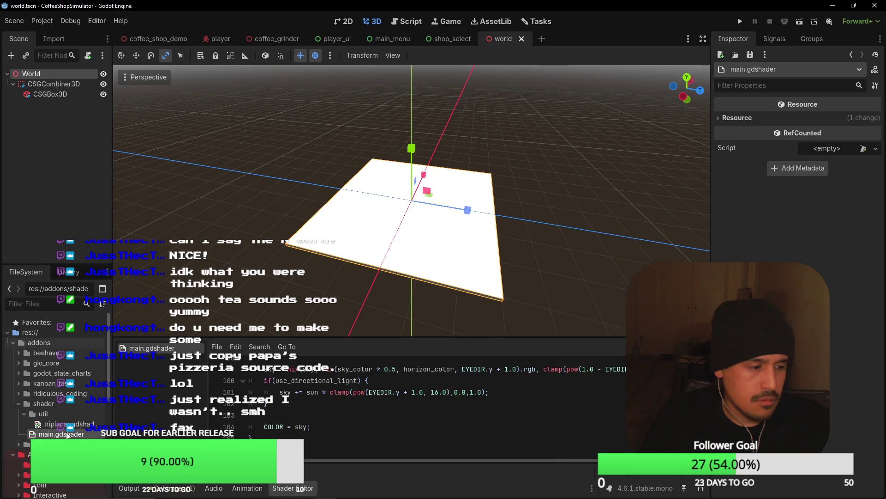
pyautogui.click(66, 424)
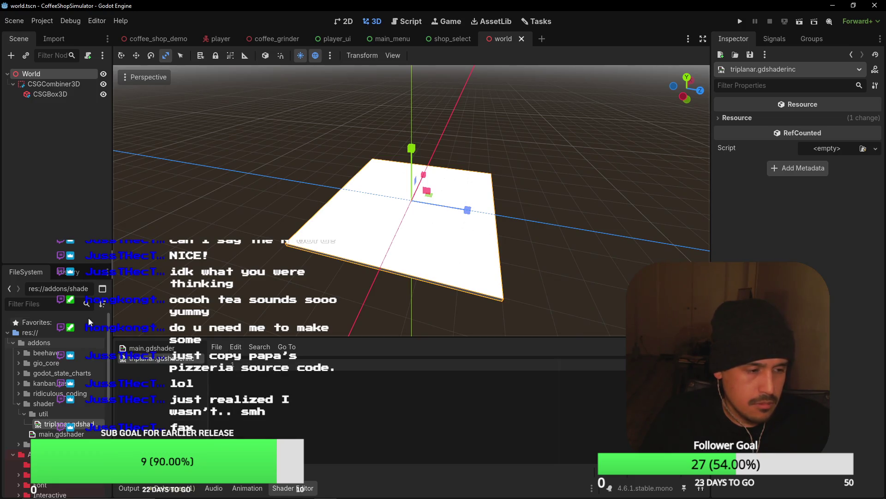
pyautogui.doubleClick(47, 342)
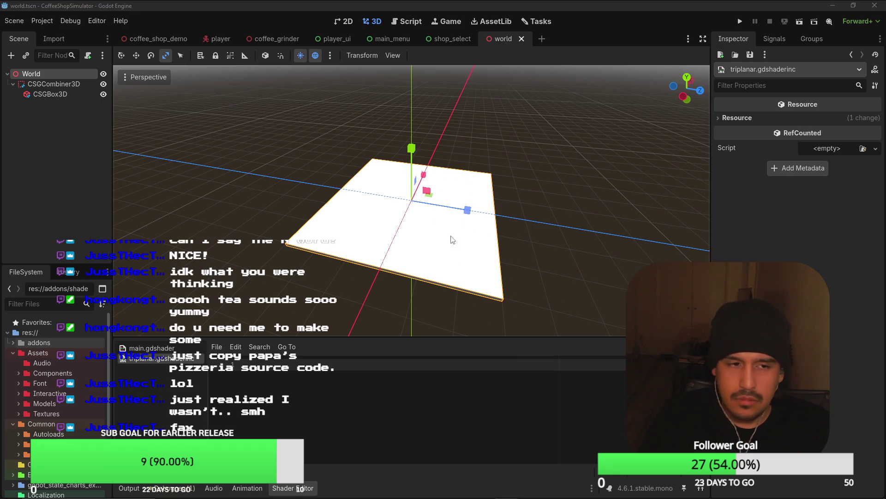
pyautogui.click(451, 41)
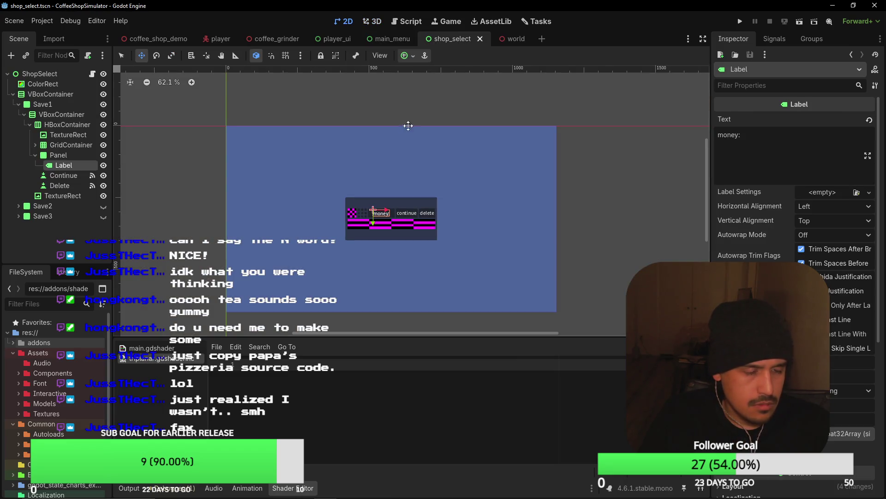
pyautogui.scroll(3, 416, 134)
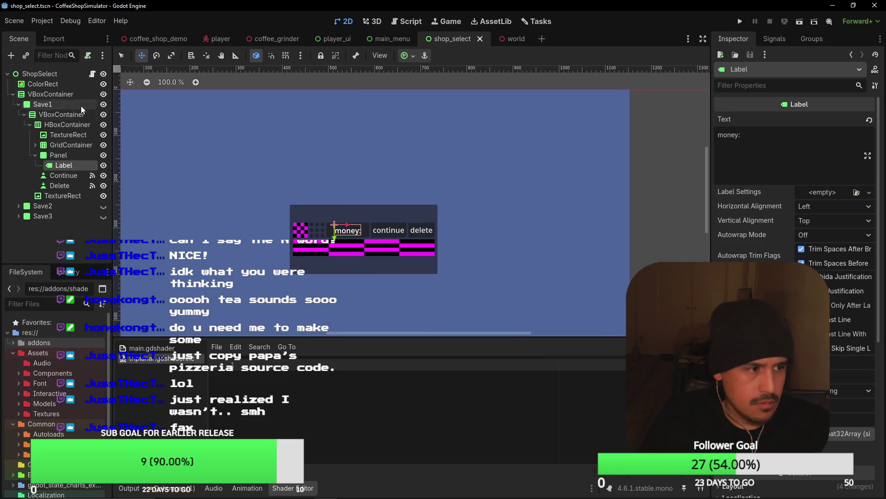
# Step: In VS Code, add a new line after delete_save() beginning with GioCoreSceneManager
pyautogui.hotkey('alt', 'Tab')
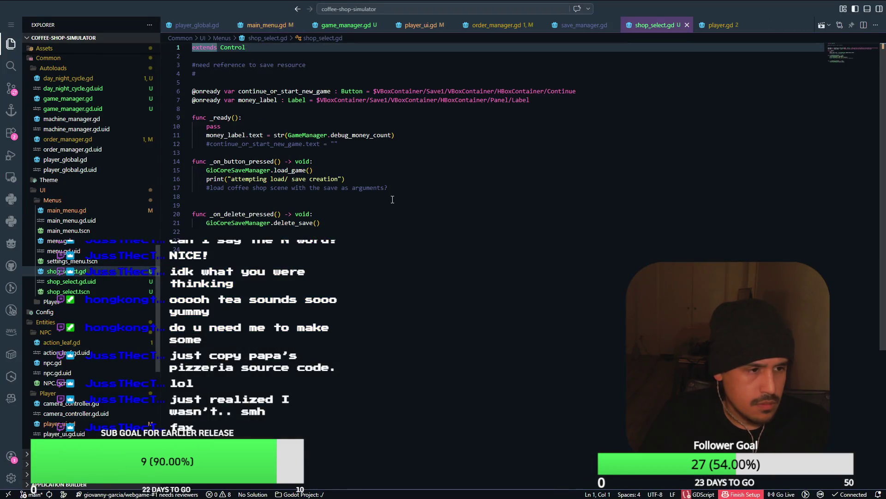
pyautogui.click(370, 225)
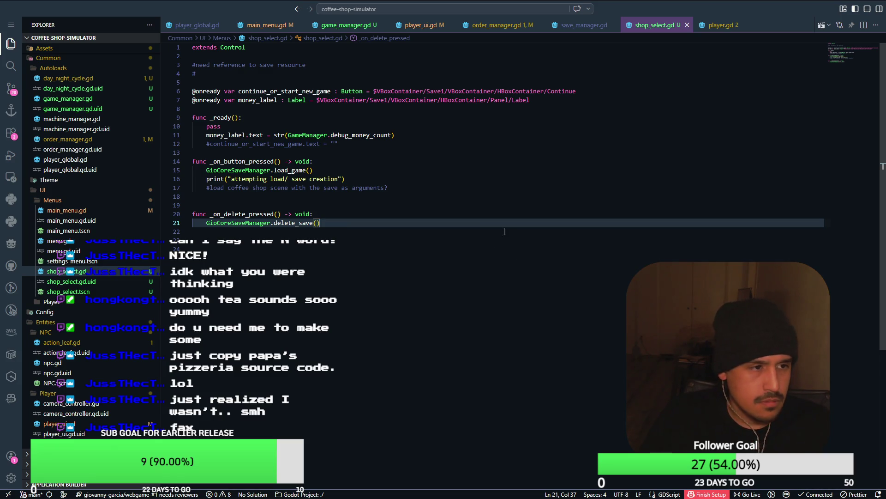
pyautogui.press('Return')
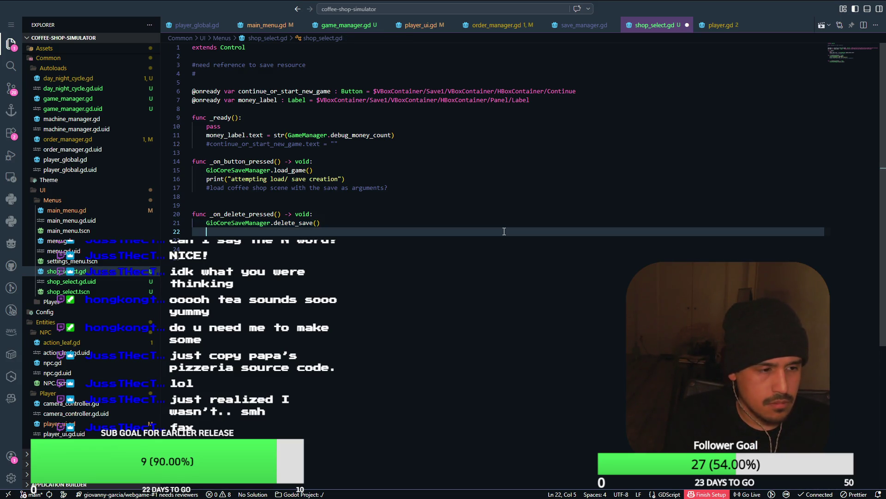
pyautogui.write('Gio')
pyautogui.press('Down')
pyautogui.press('Down')
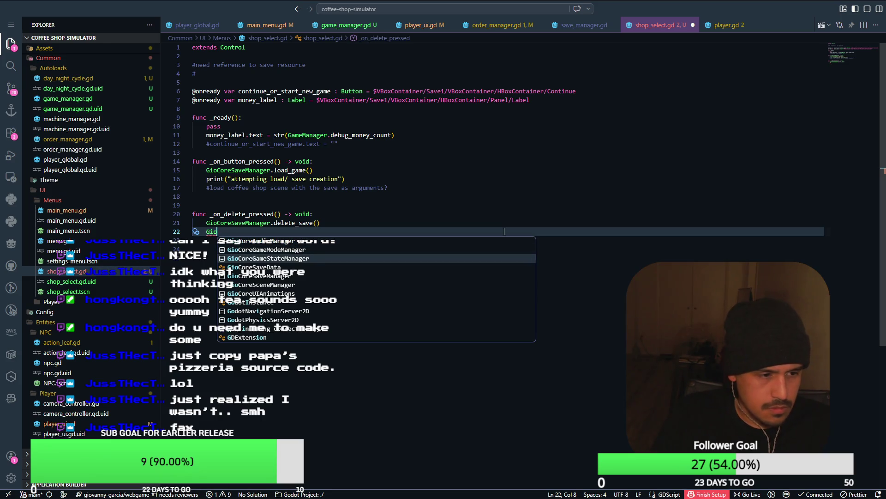
pyautogui.press('Down')
pyautogui.press('Down')
pyautogui.press('Down')
pyautogui.press('Return')
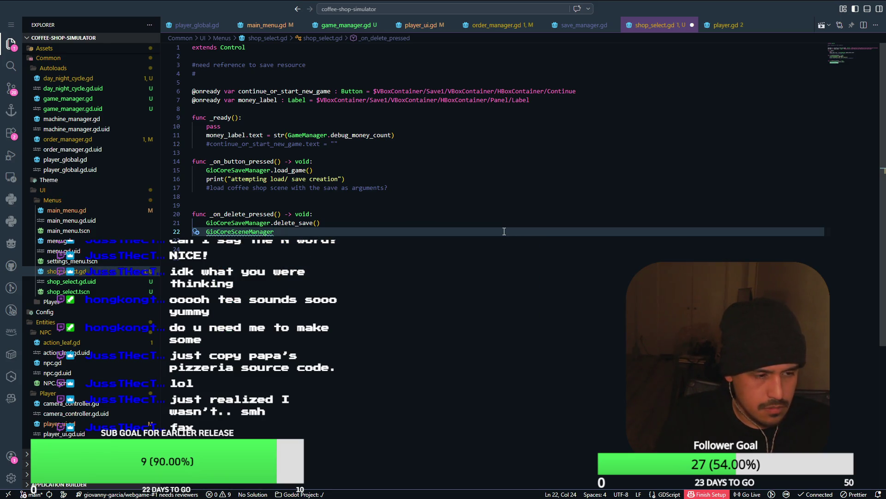
# Step: Complete the call as GioCoreSceneManager.change_scene_with_loading, then return to Godot
pyautogui.write('.')
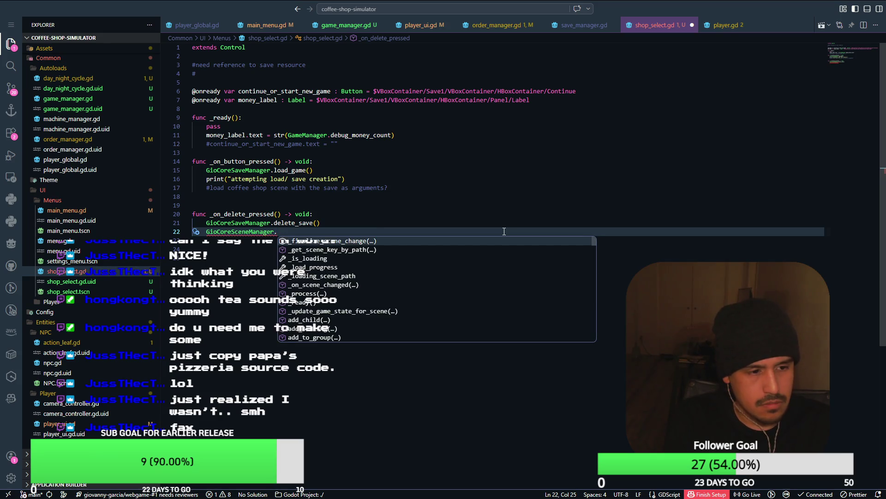
pyautogui.write('load_wit')
pyautogui.press('BackSpace')
pyautogui.press('BackSpace')
pyautogui.press('BackSpace')
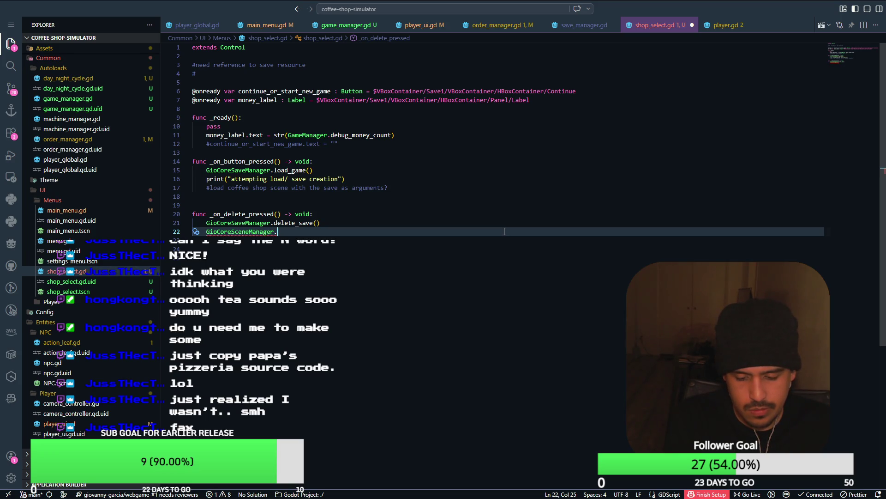
pyautogui.write('chan')
pyautogui.press('Down')
pyautogui.press('Down')
pyautogui.press('Return')
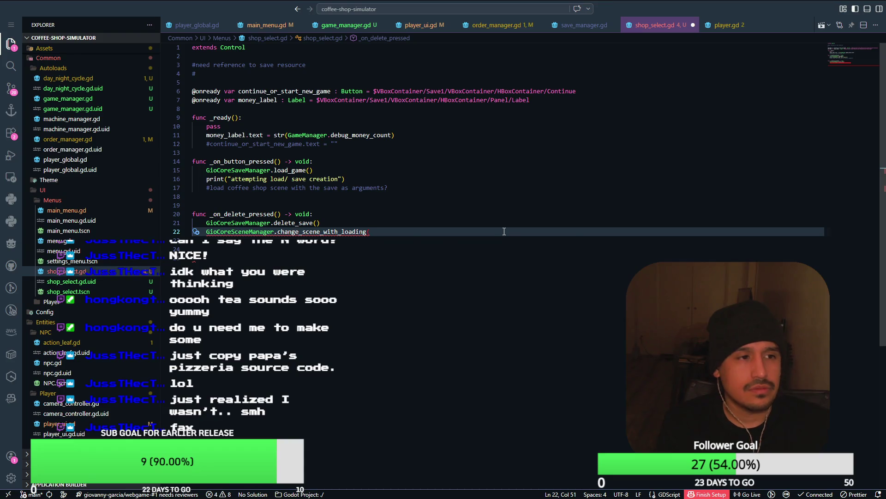
pyautogui.hotkey('alt', 'Tab')
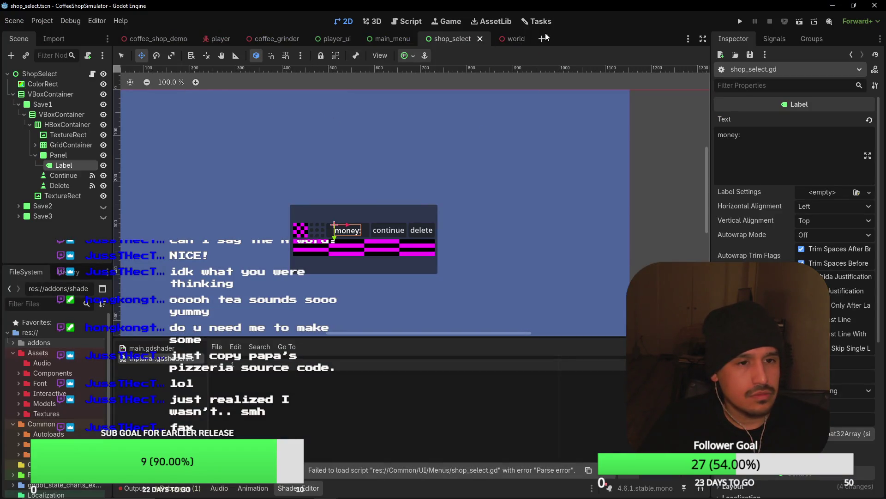
# Step: Switch to the world scene tab, closing a stray empty scene along the way
pyautogui.click(512, 39)
pyautogui.click(542, 38)
pyautogui.click(558, 38)
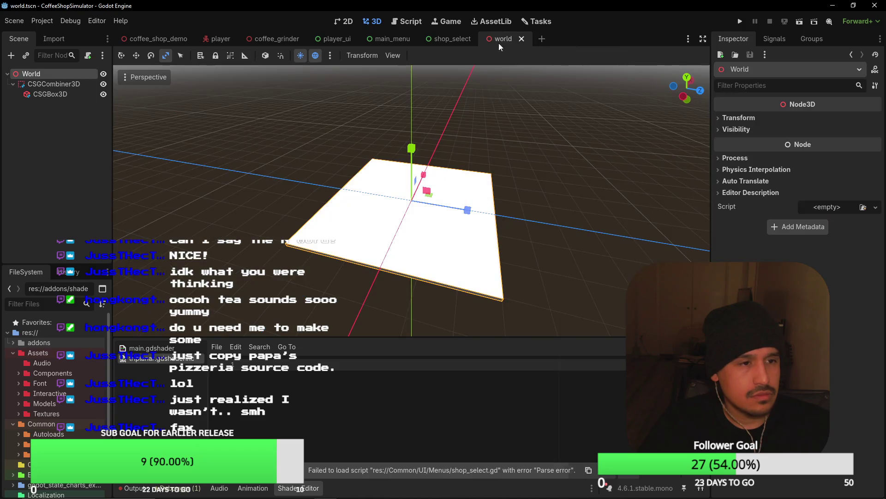
# Step: Attach a new res://Stages/World/world.gd script to World and save the scene
pyautogui.click(88, 56)
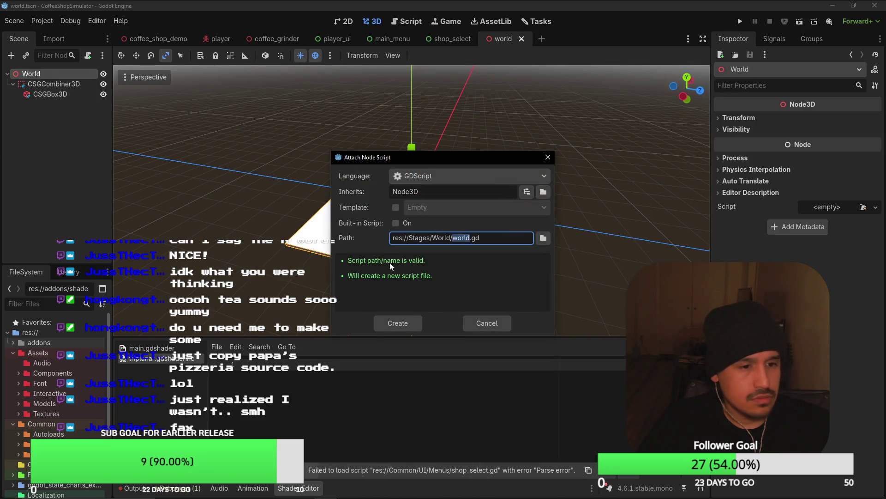
pyautogui.click(403, 323)
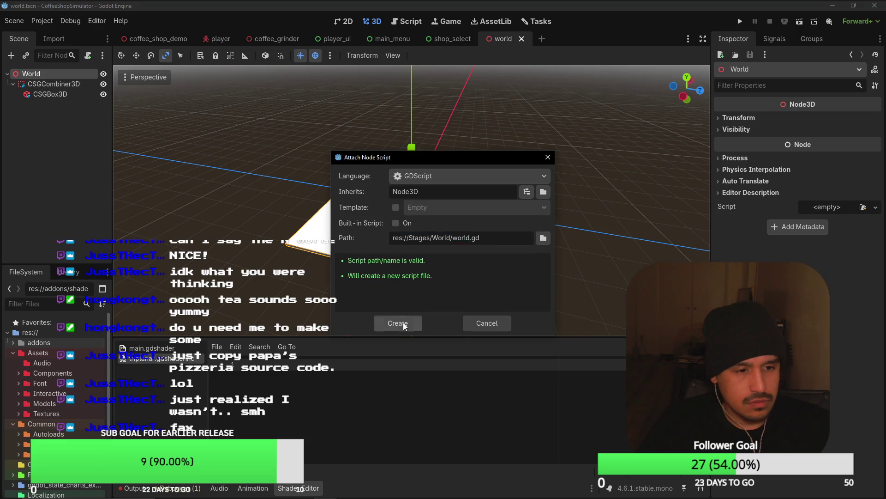
pyautogui.hotkey('alt', 'Tab')
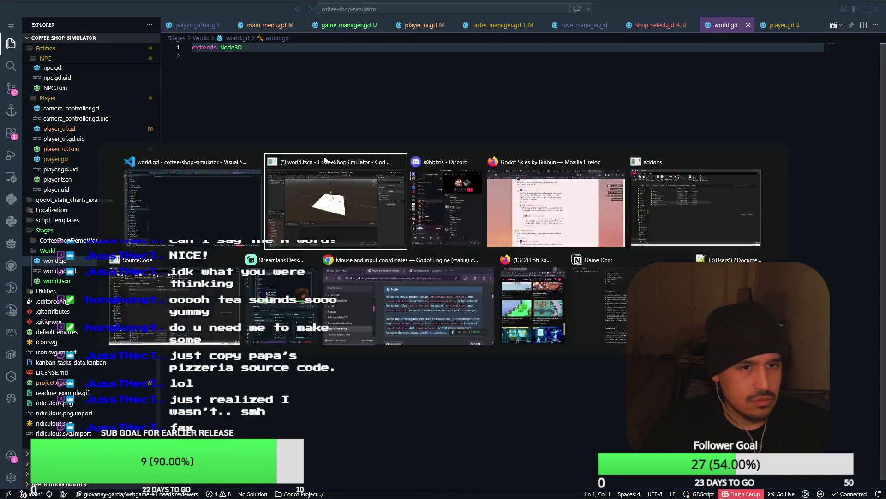
pyautogui.hotkey('ctrl', 's')
pyautogui.click(62, 75)
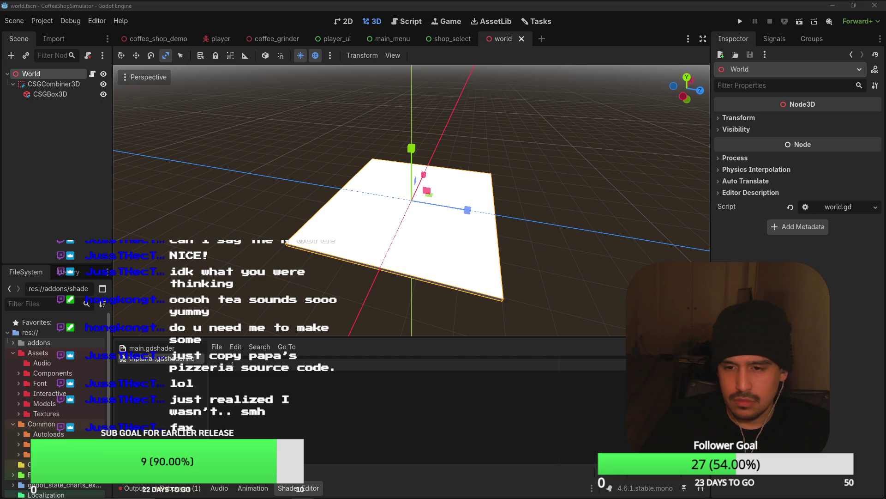
pyautogui.rightClick(25, 75)
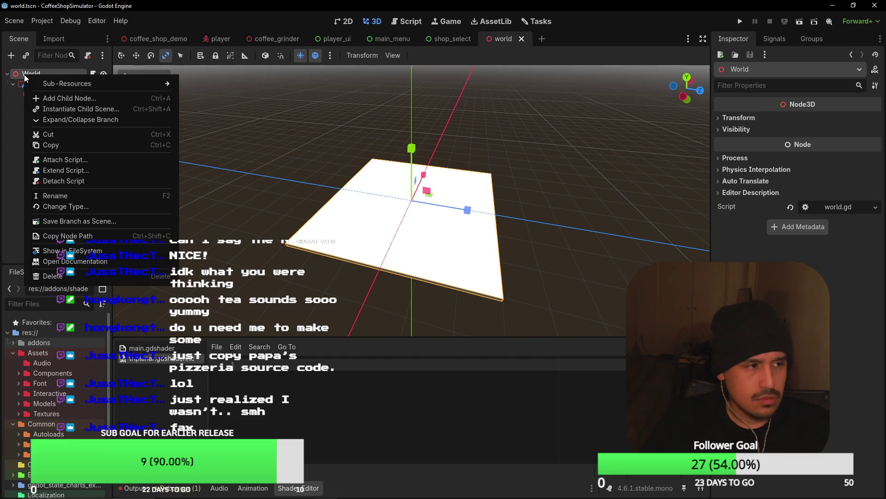
# Step: Add a WorldEnvironment child under World and assign it a New Environment resource
pyautogui.click(59, 99)
pyautogui.write('world')
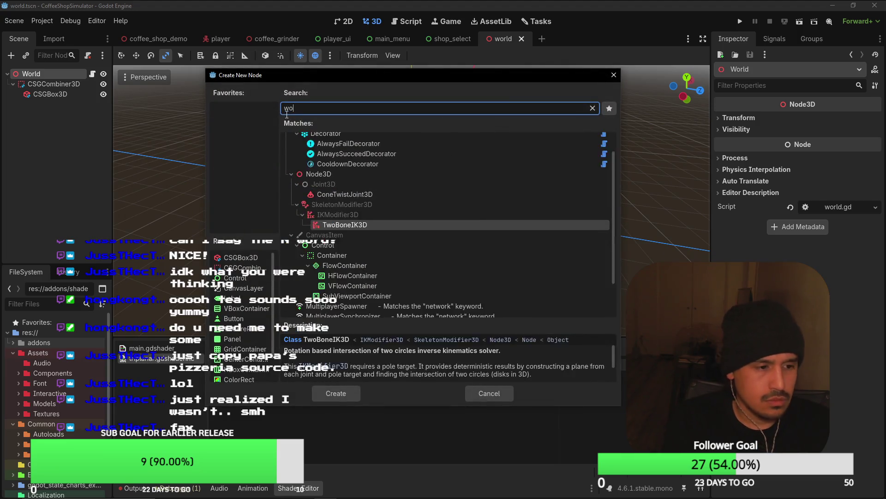
pyautogui.press('Return')
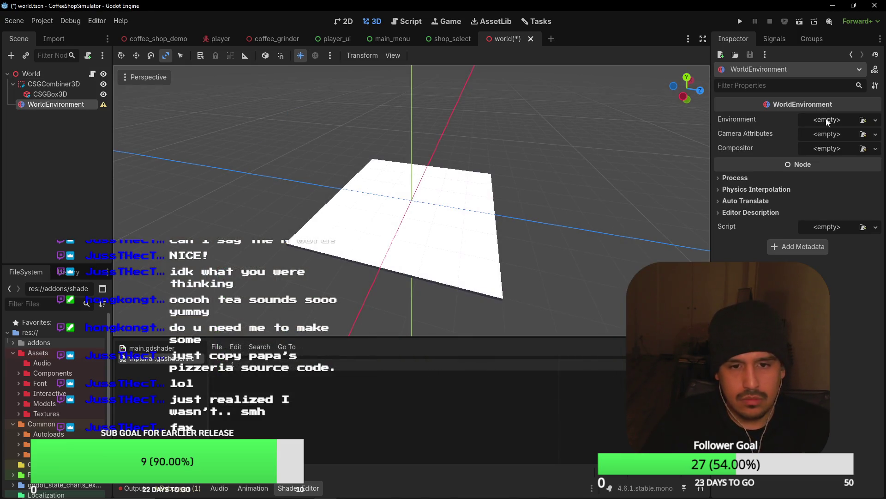
pyautogui.click(814, 120)
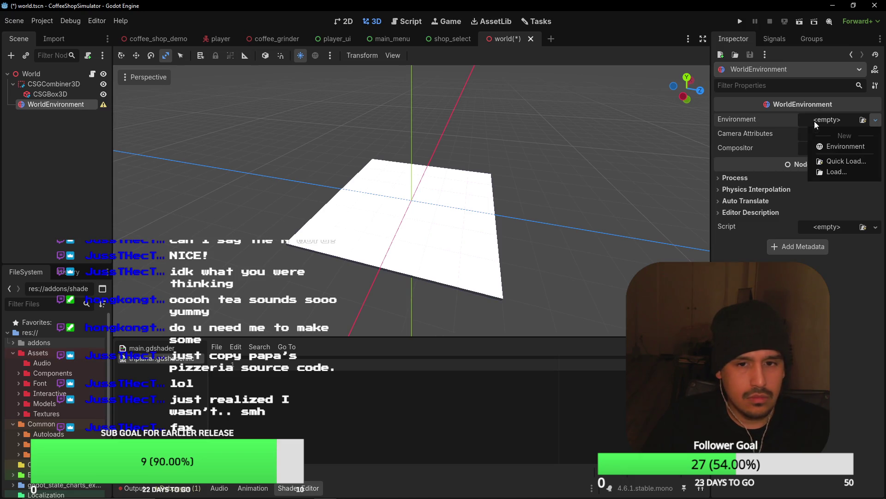
pyautogui.click(837, 147)
# Step: Browse the new Environment's settings and resource options in the Inspector
pyautogui.click(831, 121)
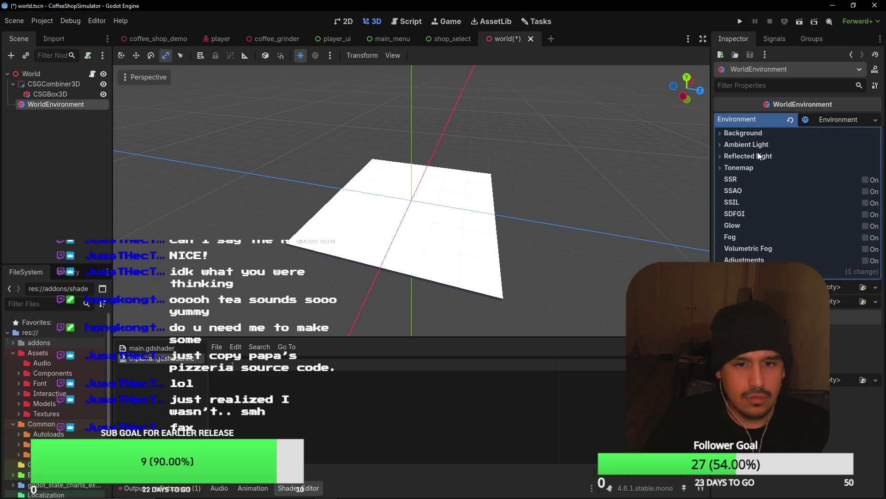
pyautogui.click(738, 119)
pyautogui.click(827, 149)
pyautogui.click(821, 119)
pyautogui.doubleClick(820, 119)
pyautogui.click(821, 119)
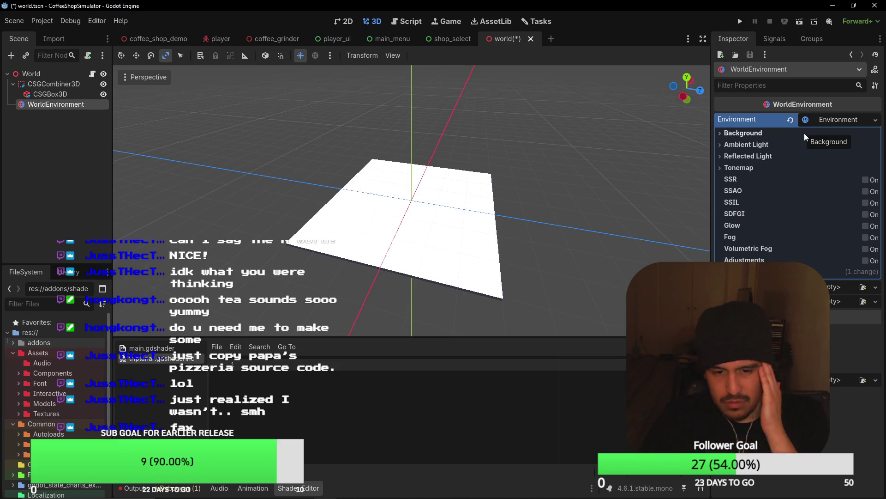
pyautogui.click(873, 120)
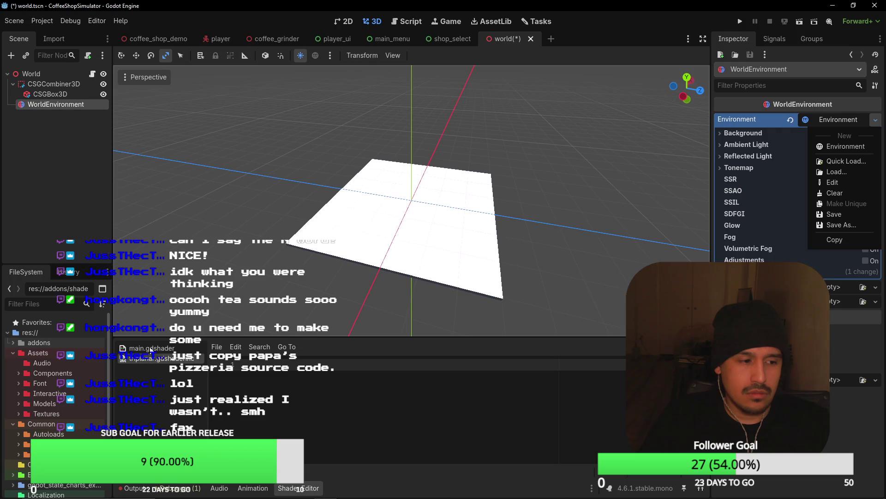
pyautogui.click(151, 349)
pyautogui.click(13, 342)
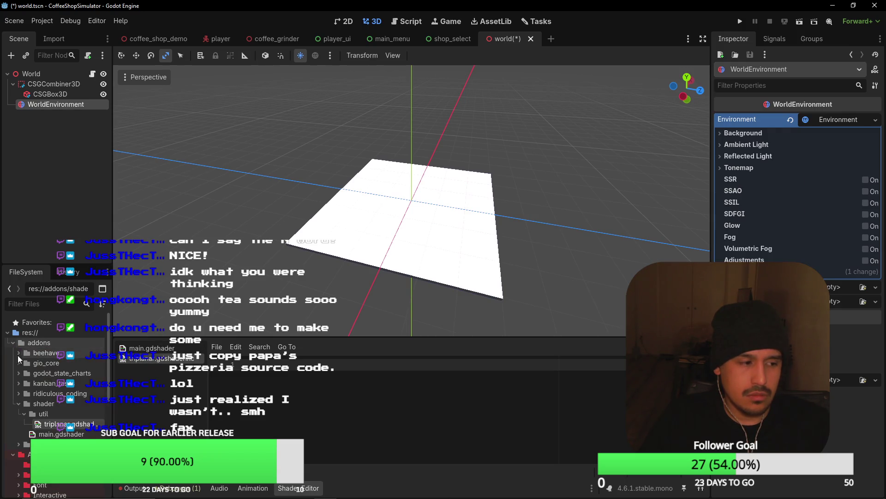
# Step: Try dragging main.gdshader into the Inspector, then clear WorldEnvironment's Environment property
pyautogui.moveTo(61, 434)
pyautogui.mouseDown()
pyautogui.moveTo(415, 323)
pyautogui.moveTo(843, 155)
pyautogui.moveTo(70, 338)
pyautogui.mouseUp()
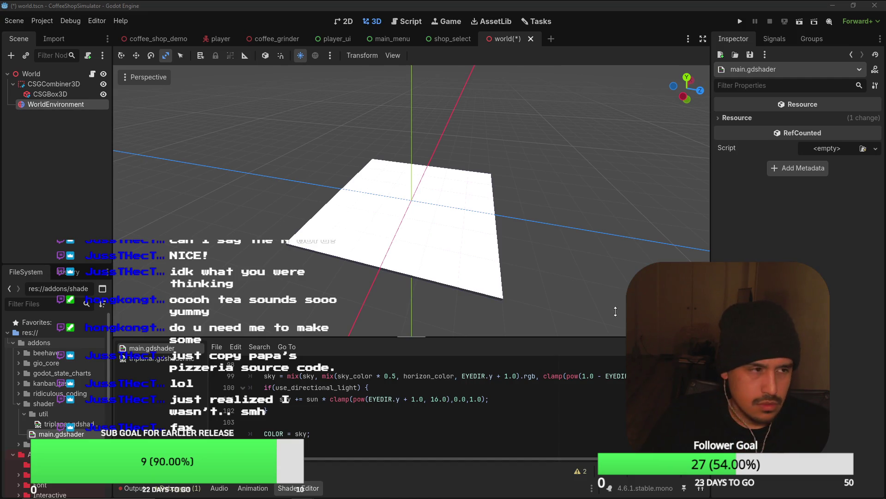
pyautogui.click(51, 83)
pyautogui.click(55, 104)
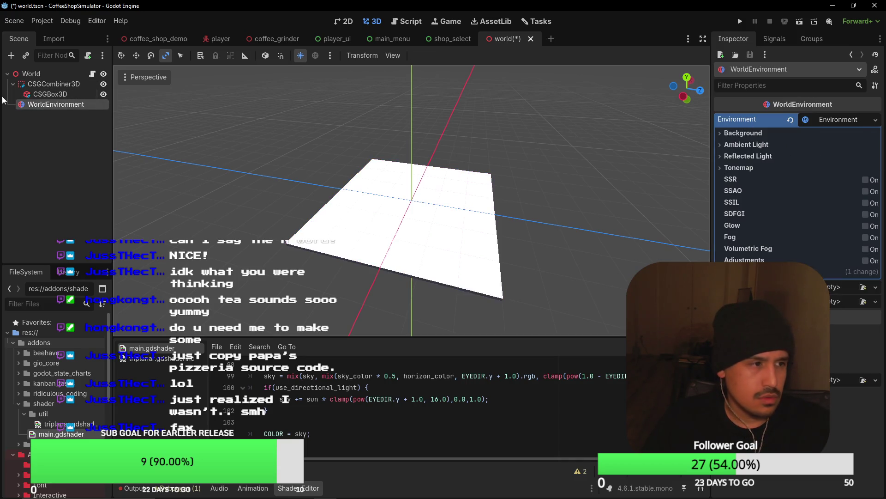
pyautogui.click(876, 120)
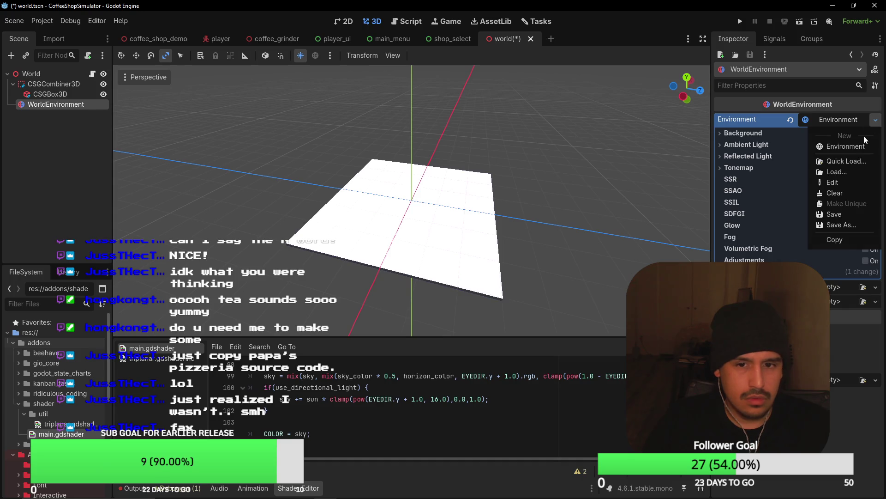
pyautogui.click(846, 194)
pyautogui.click(47, 75)
# Step: Delete the WorldEnvironment node from the World scene via its context menu
pyautogui.rightClick(62, 93)
pyautogui.click(43, 105)
pyautogui.rightClick(43, 104)
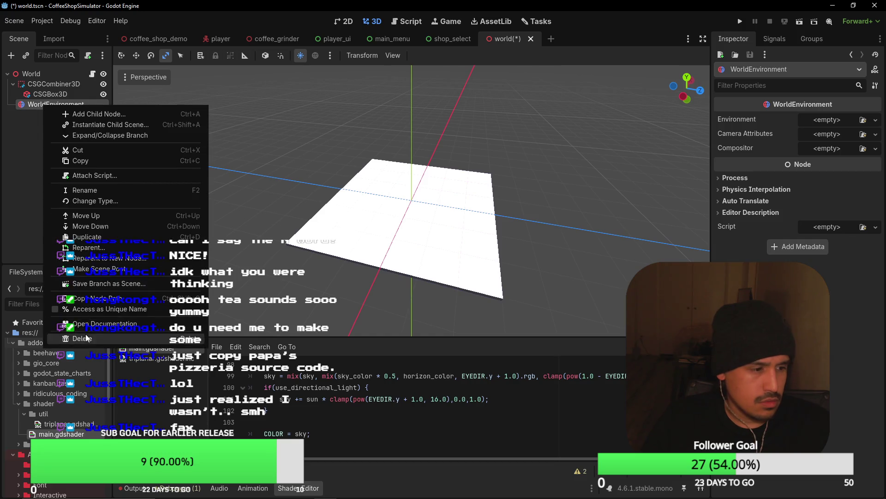
pyautogui.click(82, 339)
pyautogui.click(410, 255)
pyautogui.click(79, 74)
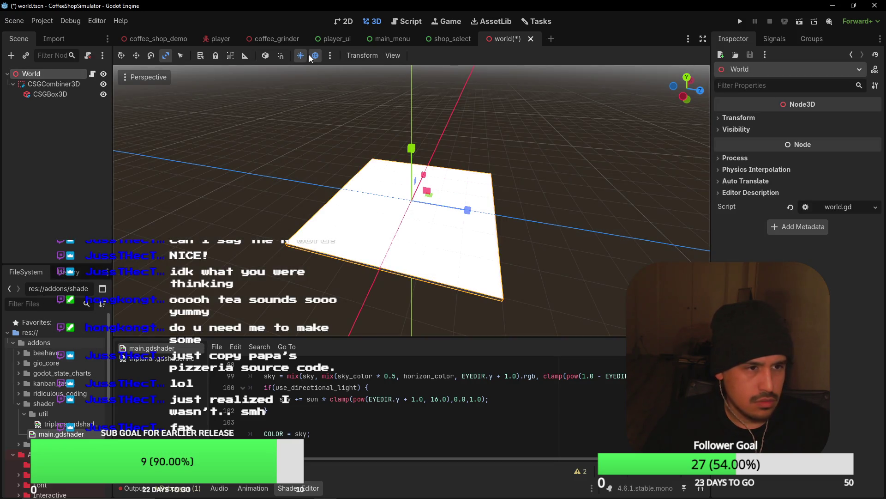
# Step: Raise preview sky energy to 1.15 and add the preview sun to the scene
pyautogui.click(330, 55)
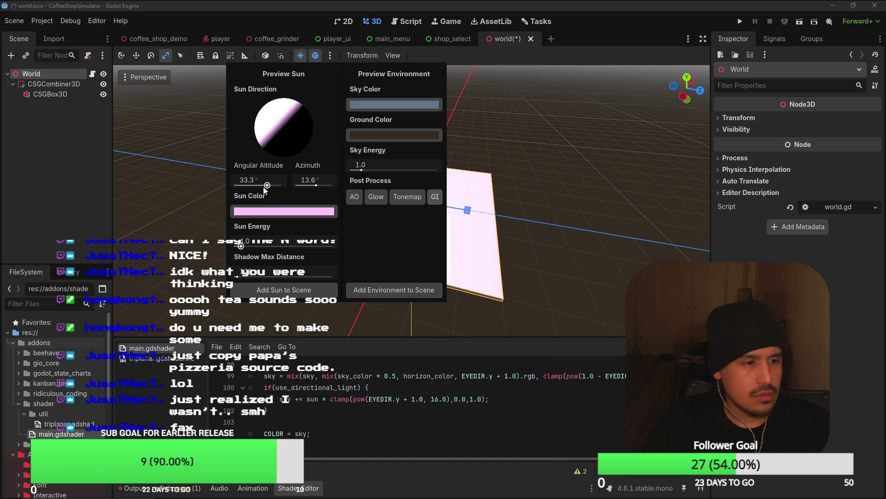
pyautogui.click(267, 210)
pyautogui.click(433, 268)
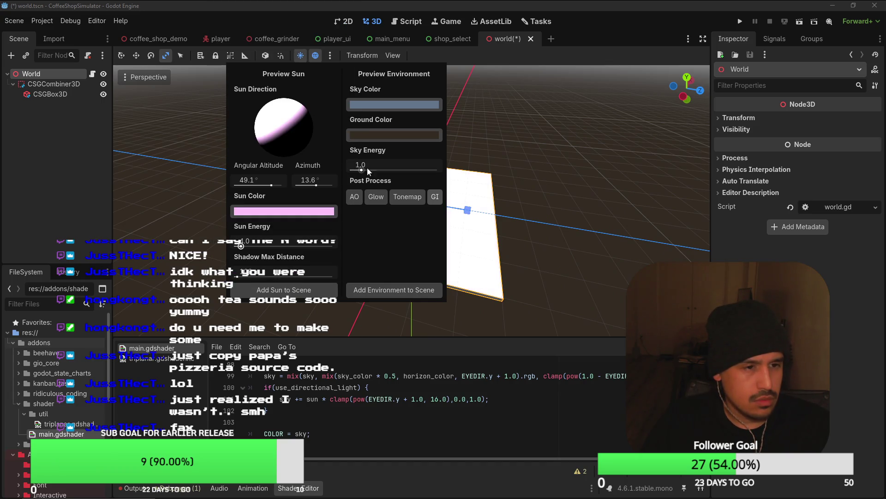
pyautogui.moveTo(361, 170); pyautogui.dragTo(363, 170)
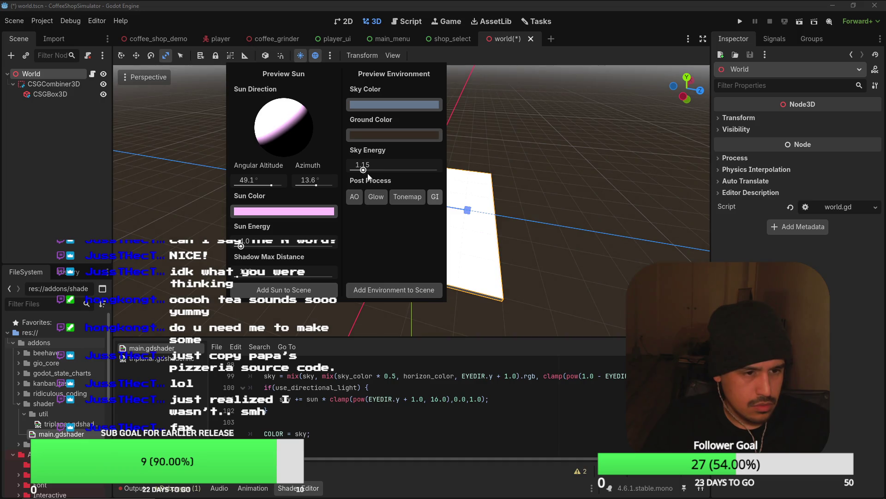
pyautogui.click(284, 290)
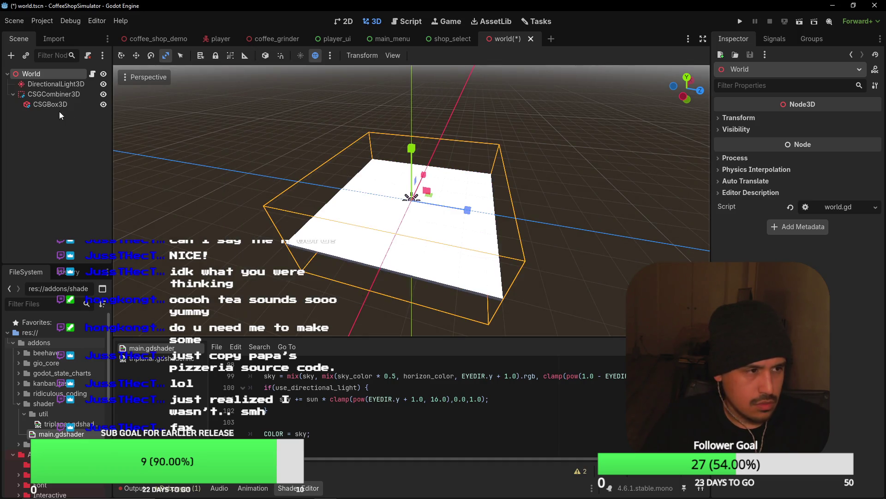
# Step: Add the preview environment under World and save the world scene
pyautogui.click(53, 140)
pyautogui.click(42, 76)
pyautogui.click(330, 56)
pyautogui.click(389, 287)
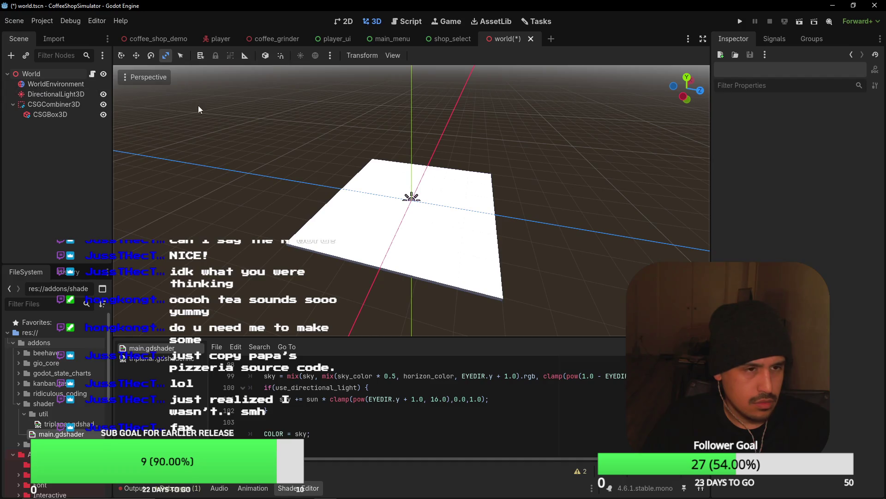
pyautogui.hotkey('ctrl', 's')
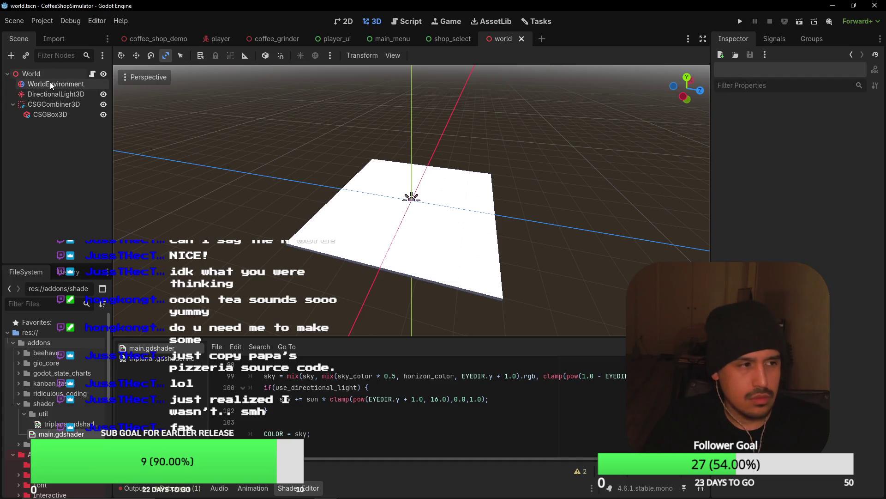
pyautogui.click(52, 104)
# Step: Give the CSGBox3D floor a new StandardMaterial3D
pyautogui.click(56, 117)
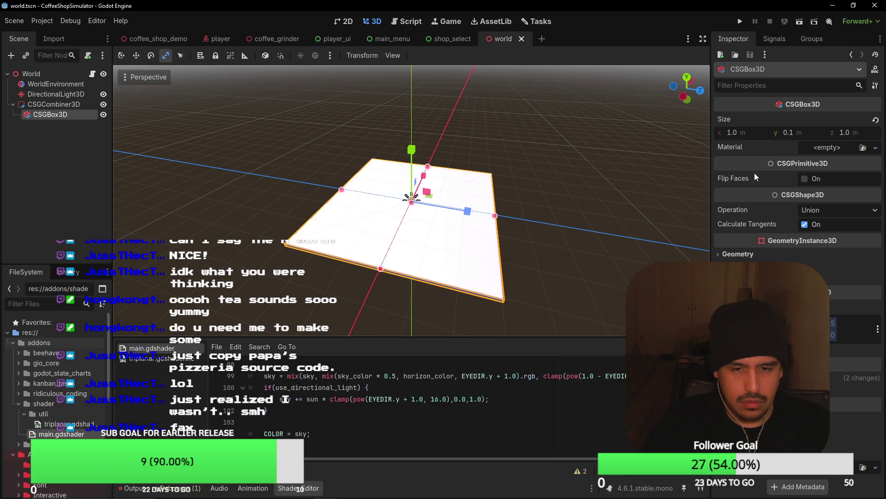
pyautogui.click(826, 147)
pyautogui.click(822, 174)
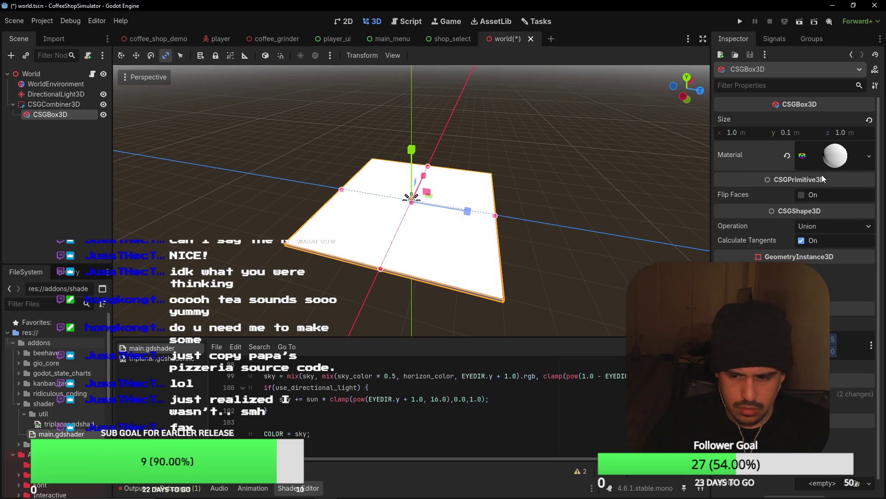
pyautogui.click(870, 157)
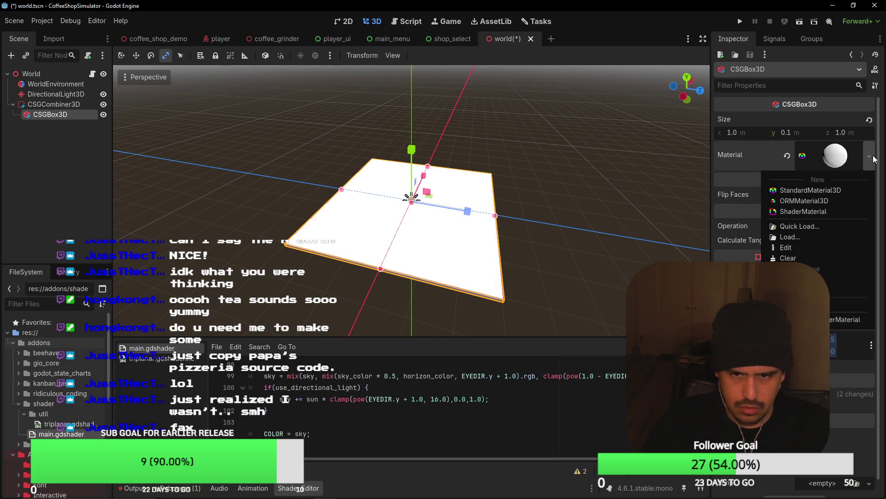
pyautogui.click(826, 209)
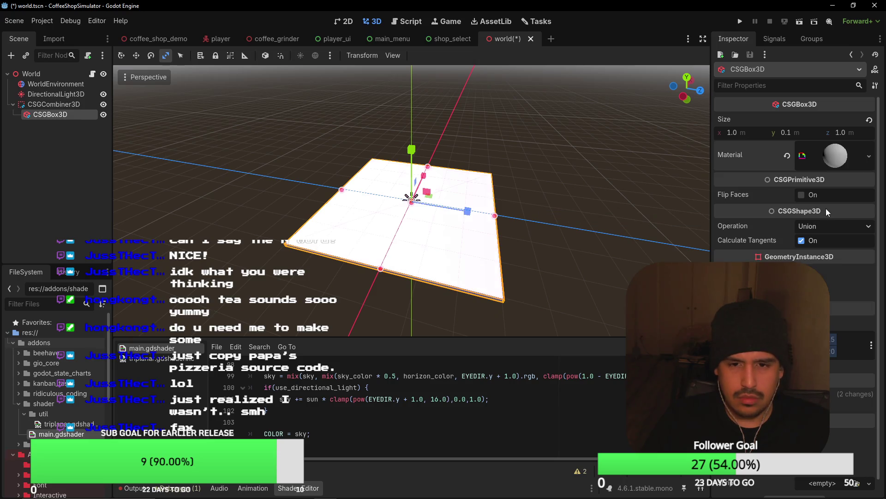
pyautogui.click(865, 158)
pyautogui.click(842, 190)
pyautogui.click(824, 167)
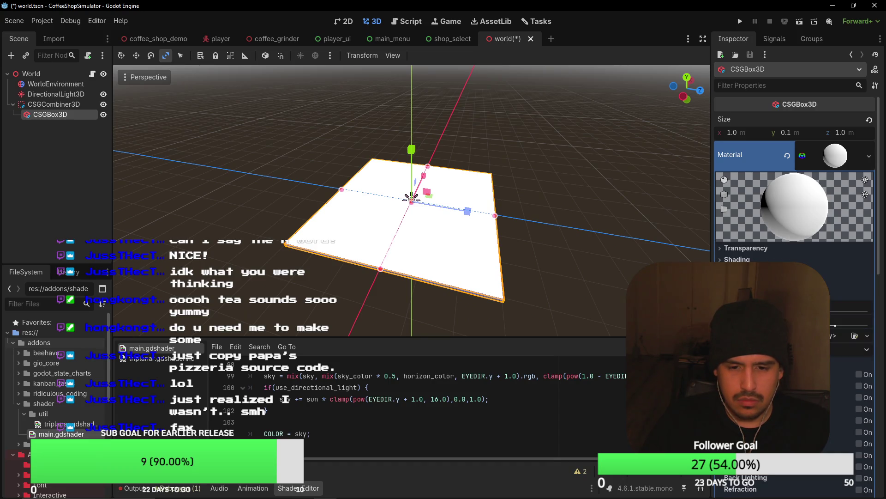
# Step: Assign a NoiseTexture2D to the material's roughness and shrink the noise size
pyautogui.click(842, 333)
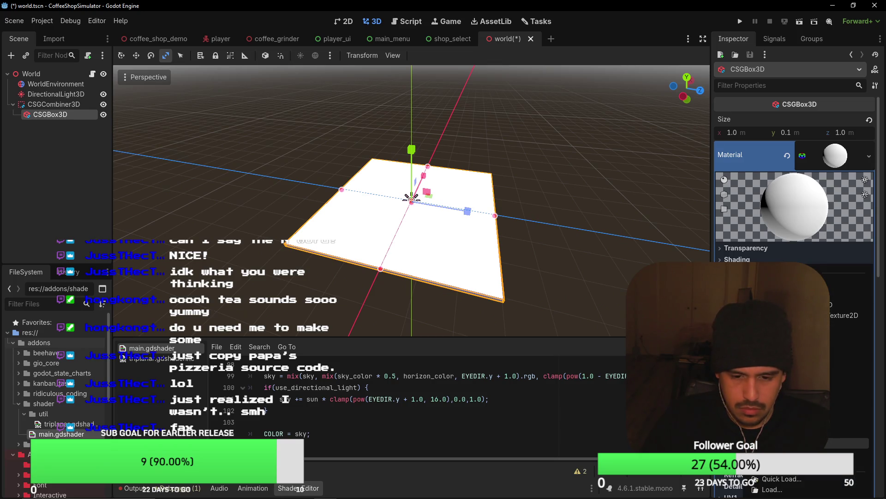
pyautogui.click(850, 319)
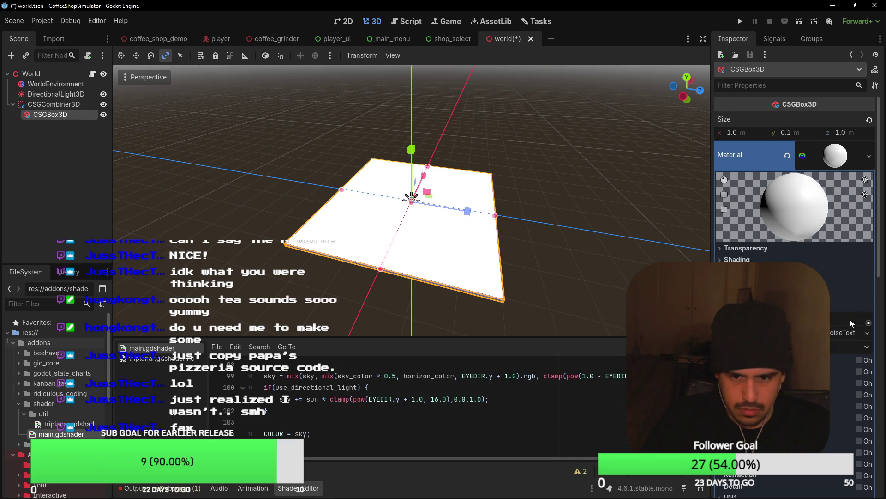
pyautogui.click(843, 332)
pyautogui.scroll(-3, 831, 355)
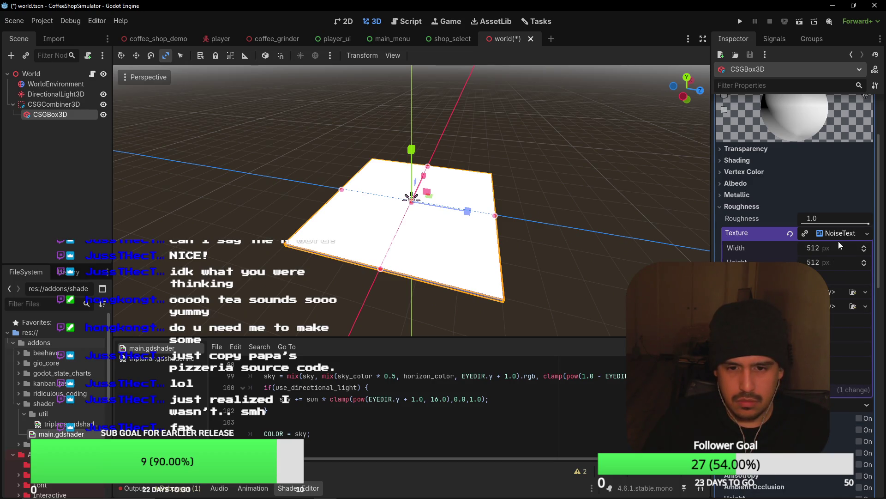
pyautogui.moveTo(832, 248)
pyautogui.mouseDown()
pyautogui.moveTo(813, 248)
pyautogui.moveTo(833, 248)
pyautogui.moveTo(803, 262)
pyautogui.mouseUp()
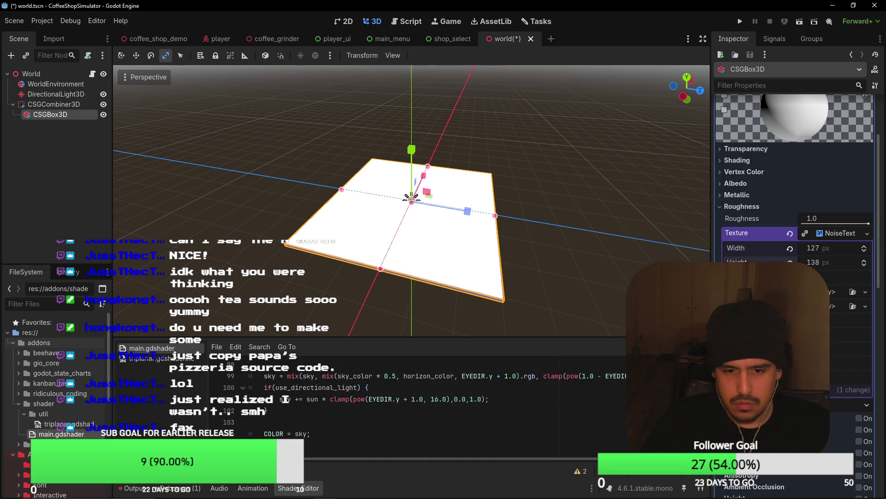
pyautogui.scroll(-3, 794, 231)
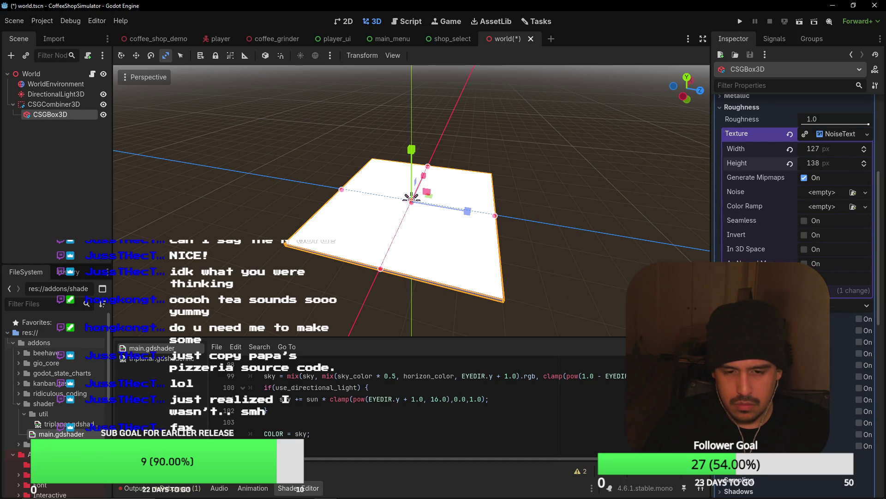
pyautogui.scroll(-3, 794, 231)
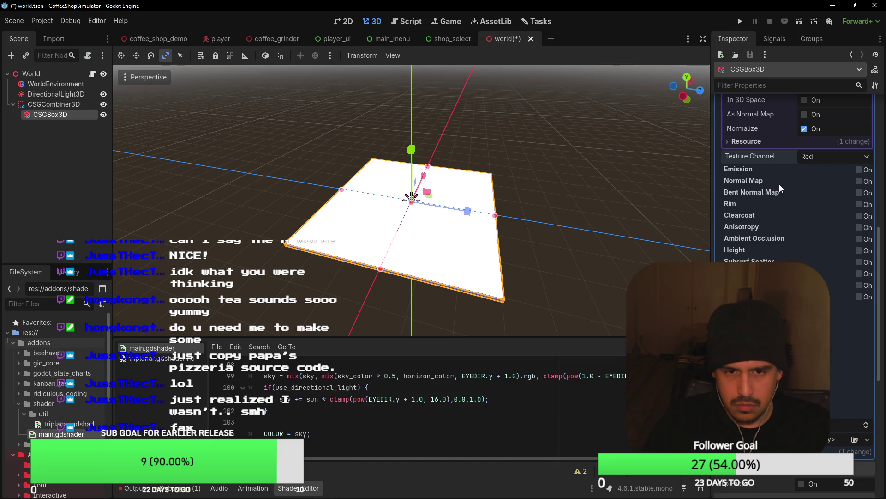
pyautogui.scroll(10, 794, 184)
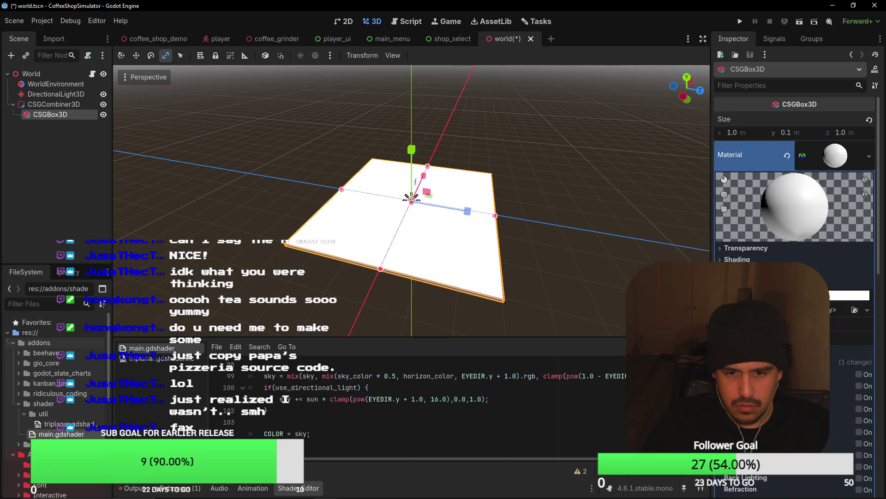
# Step: Darken the albedo colour to #262626 and save the world scene
pyautogui.click(854, 323)
pyautogui.moveTo(874, 9); pyautogui.dragTo(874, 115)
pyautogui.click(612, 195)
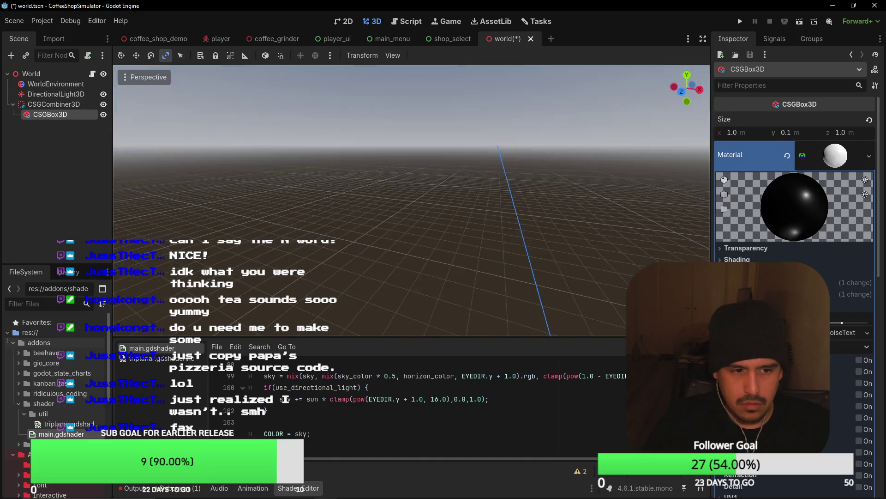
pyautogui.hotkey('ctrl', 's')
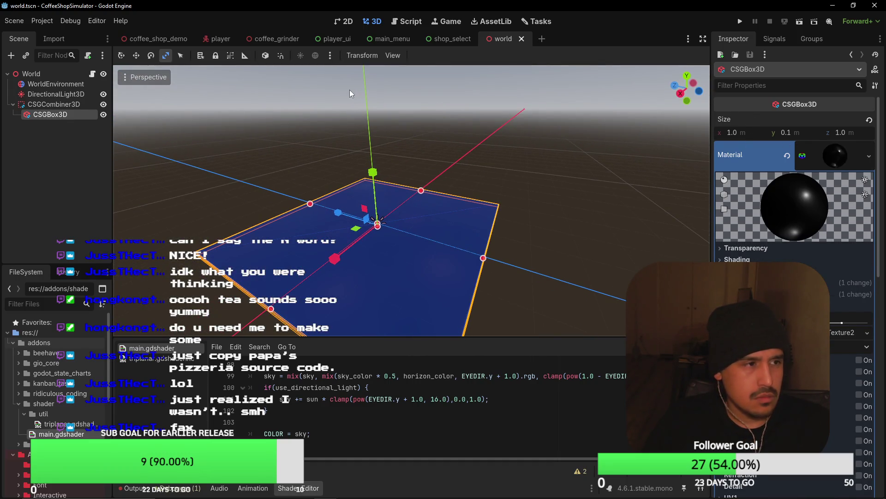
pyautogui.hotkey('alt', 'Tab')
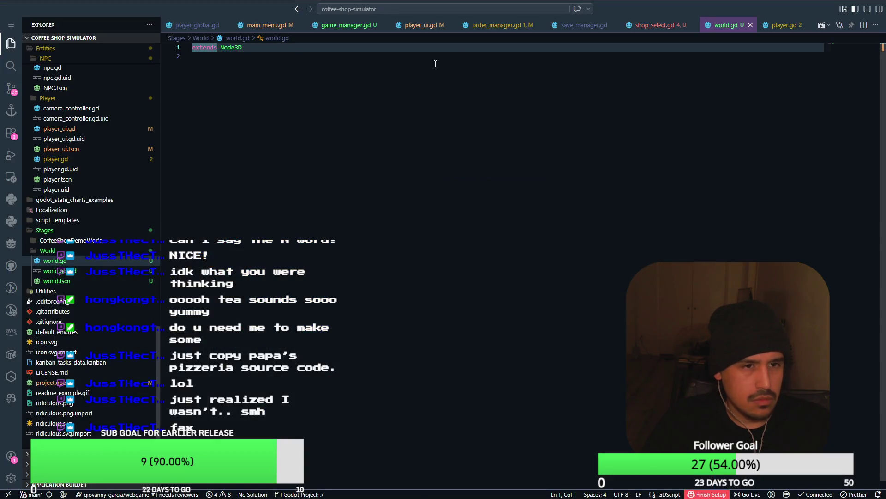
# Step: In shop_select.gd, write the change_scene_with_loading call to res://Stages/World/world.tscn
pyautogui.click(649, 26)
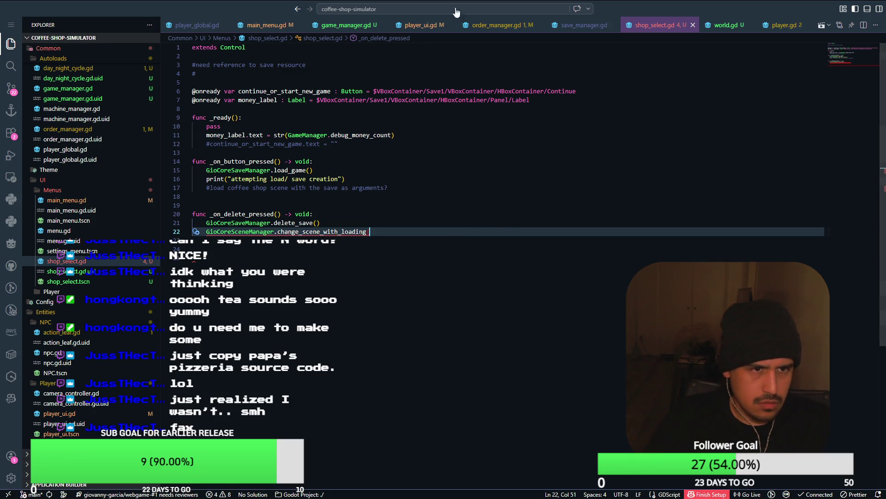
pyautogui.click(277, 27)
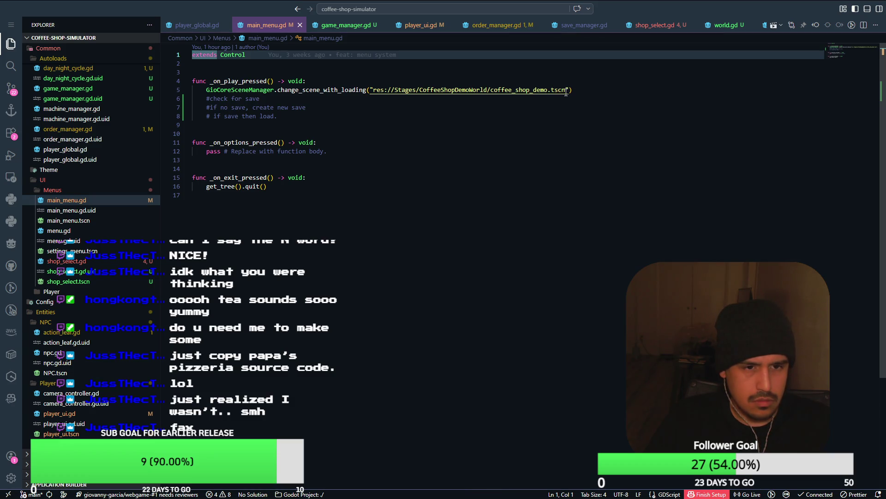
pyautogui.moveTo(566, 92); pyautogui.dragTo(511, 96)
pyautogui.click(664, 25)
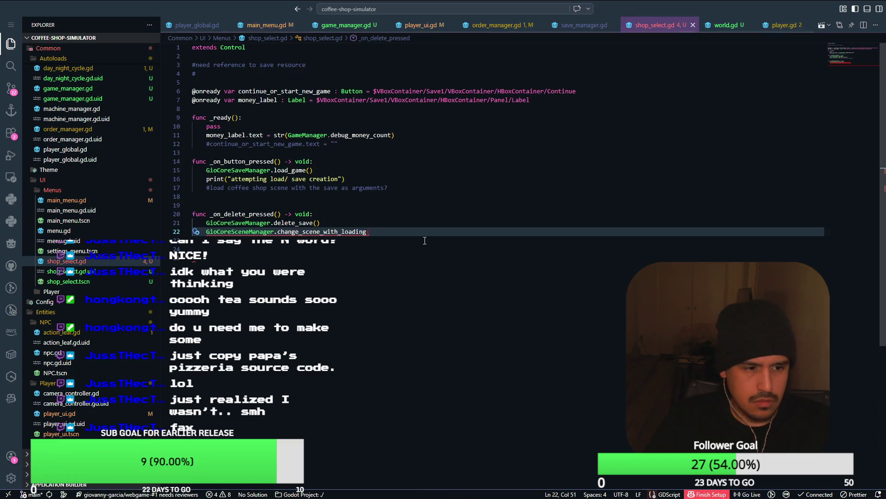
pyautogui.write('res')
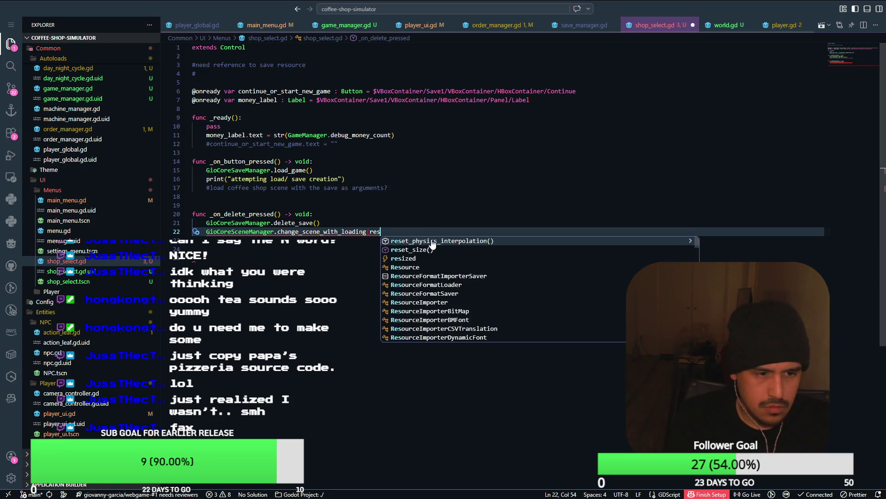
pyautogui.write('://S')
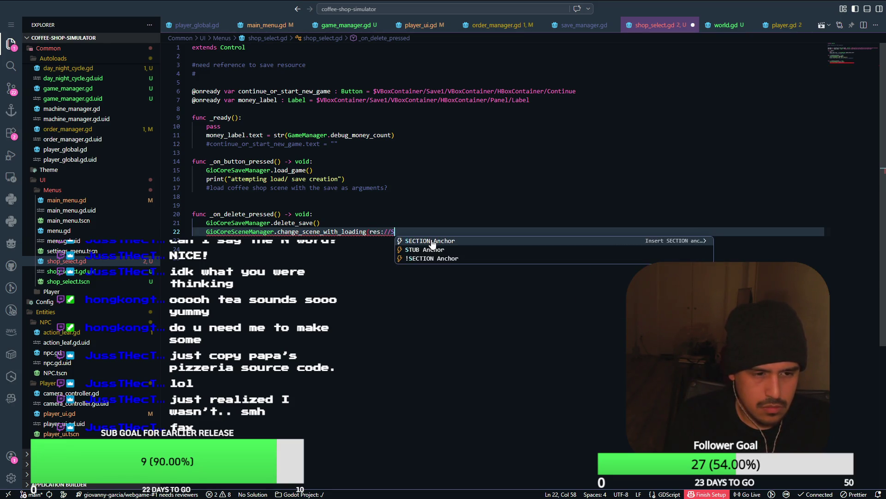
pyautogui.hotkey('ctrl', 'Tab')
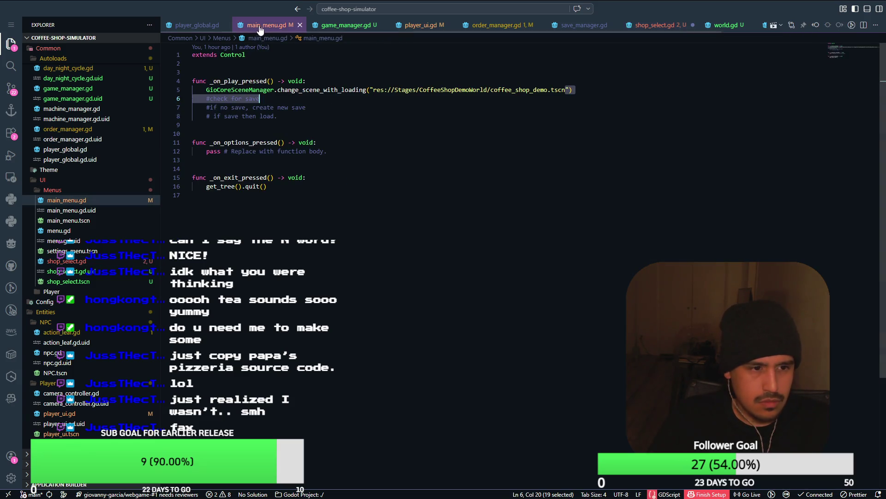
pyautogui.click(654, 28)
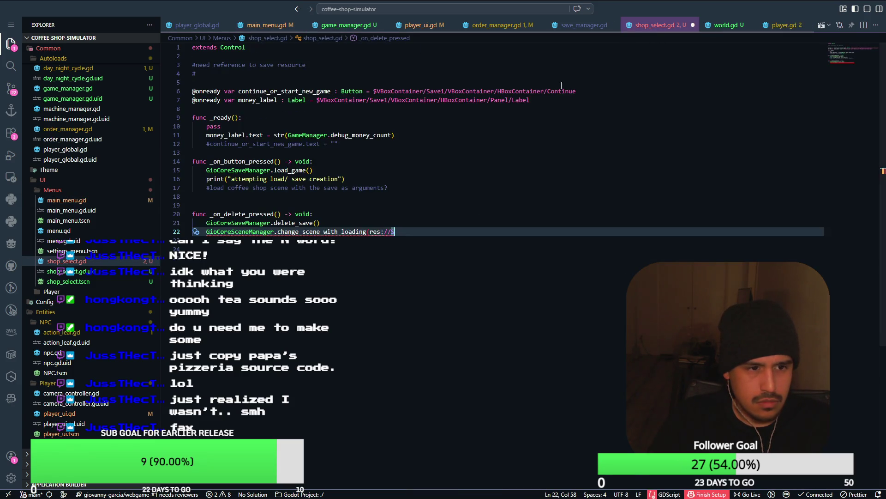
pyautogui.write('("')
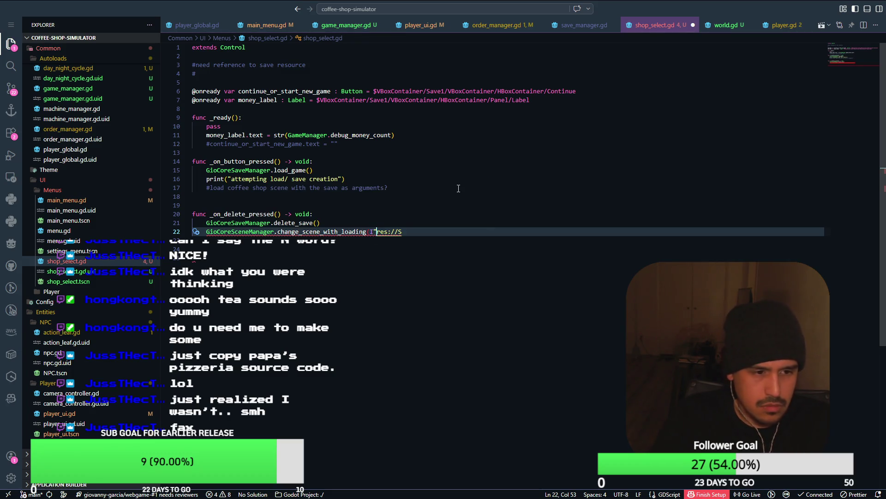
pyautogui.press('Left')
pyautogui.press('Left')
pyautogui.press('BackSpace')
pyautogui.press('Right')
pyautogui.press('Right')
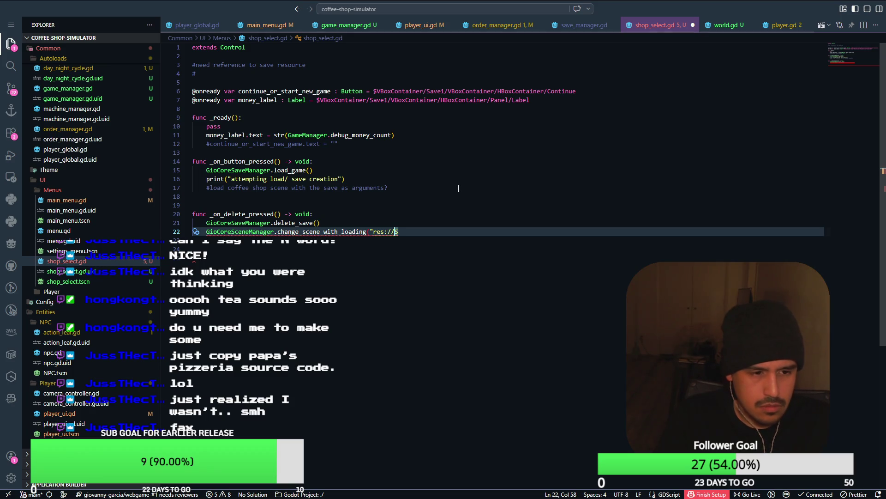
pyautogui.write('ages/World/world.tscn")')
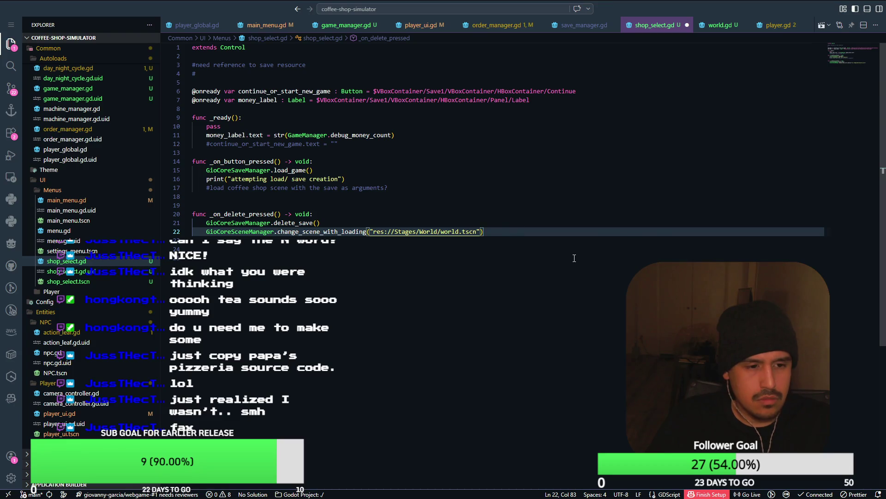
# Step: Confirm the scene path in Godot, move the call into _on_button_pressed, and run the game
pyautogui.hotkey('alt', 'Tab')
pyautogui.scroll(-5, 13, 425)
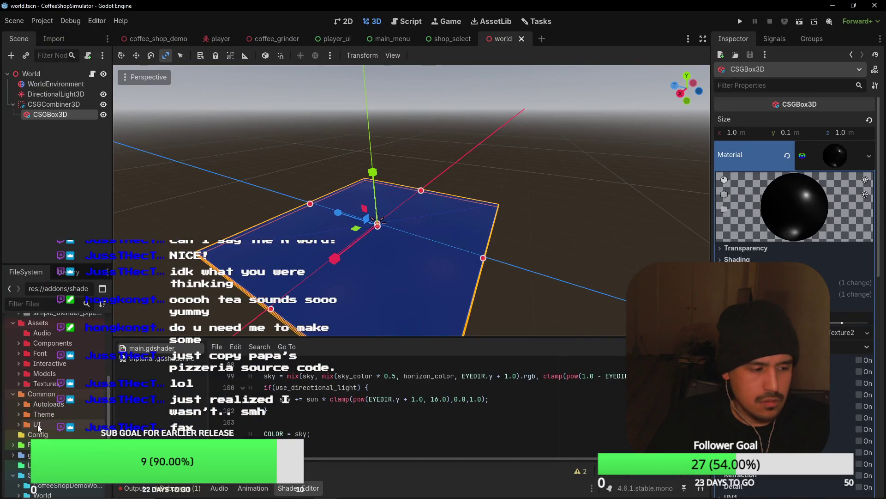
pyautogui.scroll(-2, 13, 426)
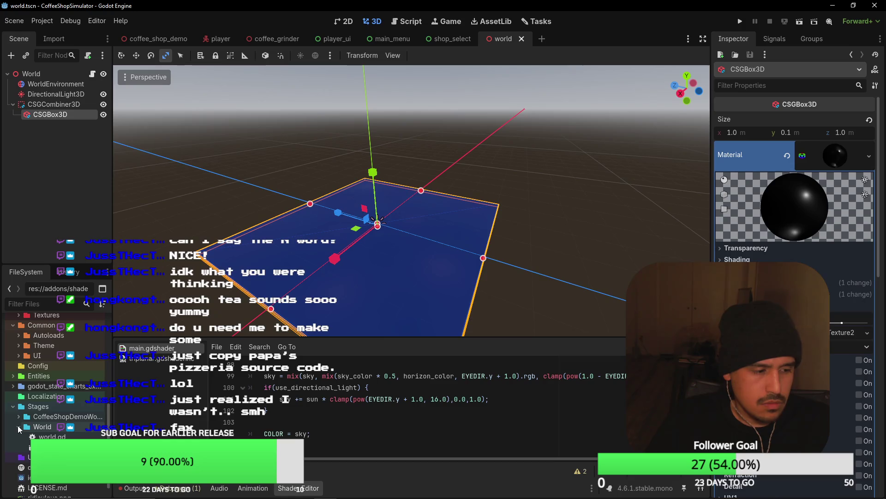
pyautogui.hotkey('alt', 'Tab')
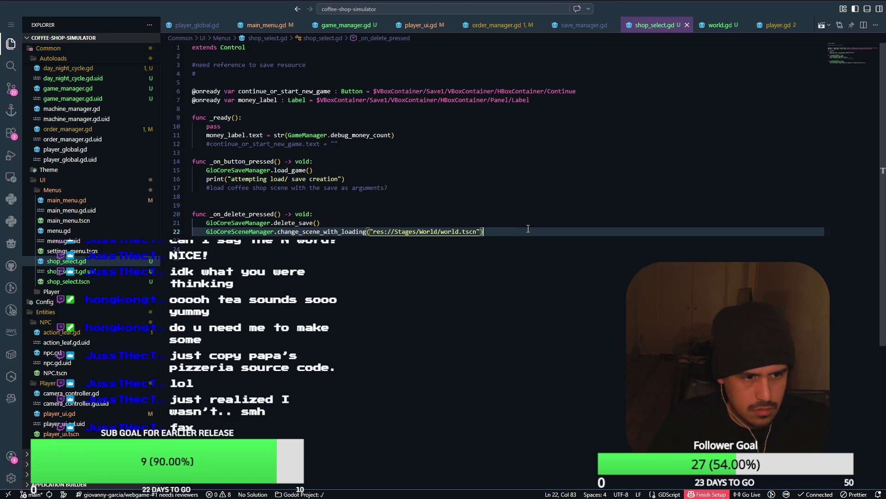
pyautogui.hotkey('alt', 'Up')
pyautogui.hotkey('alt', 'Up')
pyautogui.hotkey('alt', 'Up')
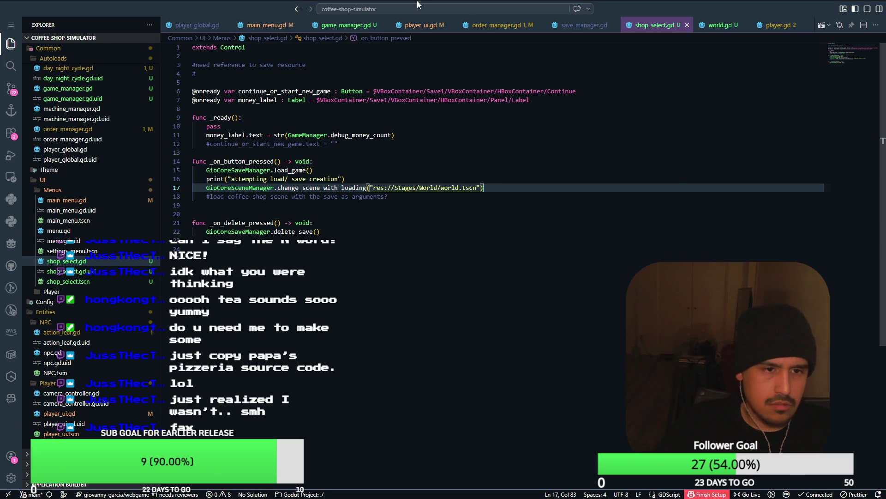
pyautogui.hotkey('alt', 'Tab')
pyautogui.click(741, 22)
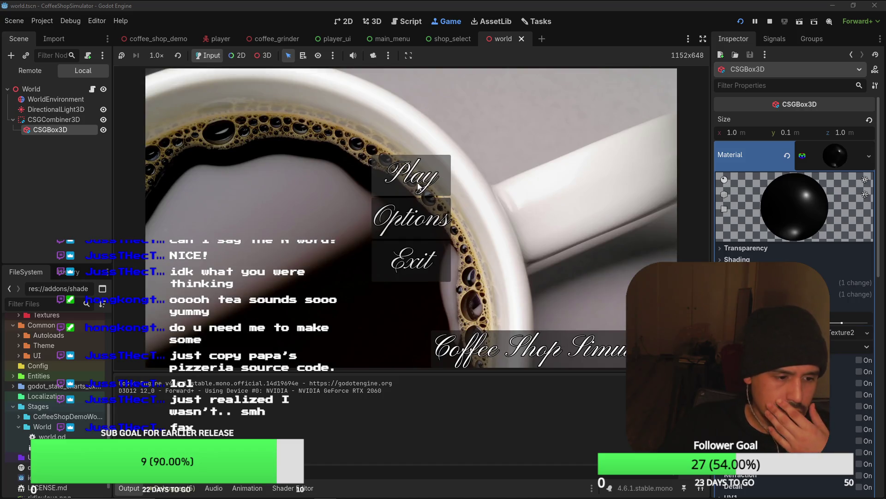
# Step: Play-test from the main menu, then run shop_select alone and continue the first save slot
pyautogui.click(417, 187)
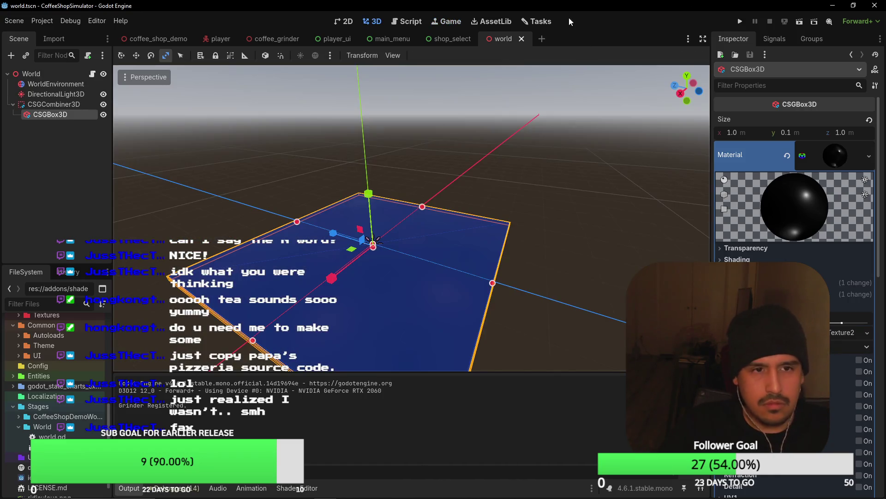
pyautogui.click(452, 39)
pyautogui.press('F6')
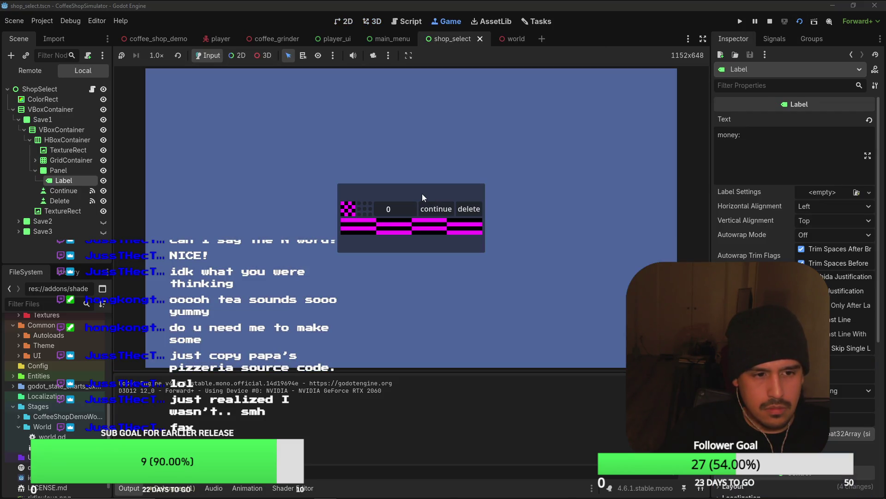
pyautogui.click(439, 215)
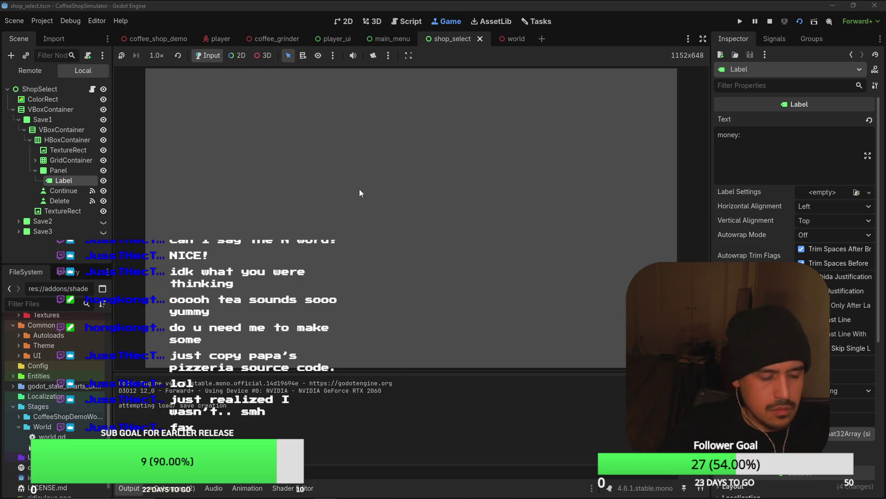
pyautogui.click(770, 21)
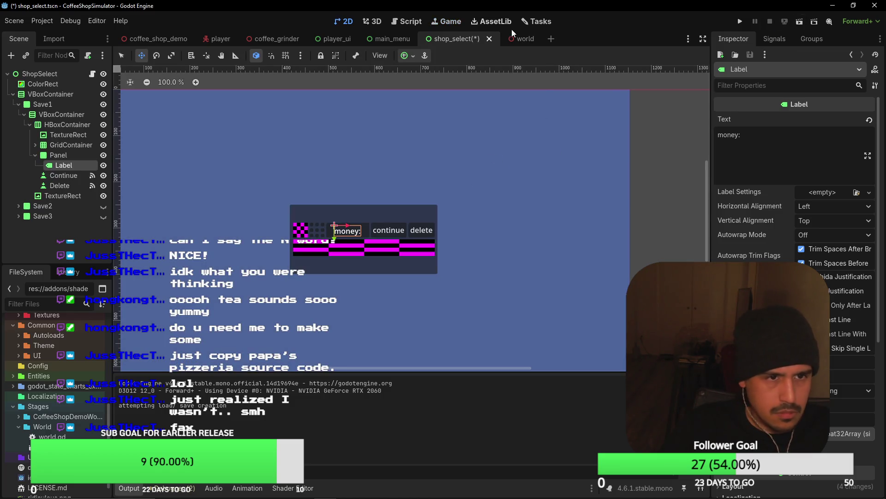
# Step: Save shop_select, rerun it and continue from the save slot, then return to the world scene
pyautogui.hotkey('ctrl', 's')
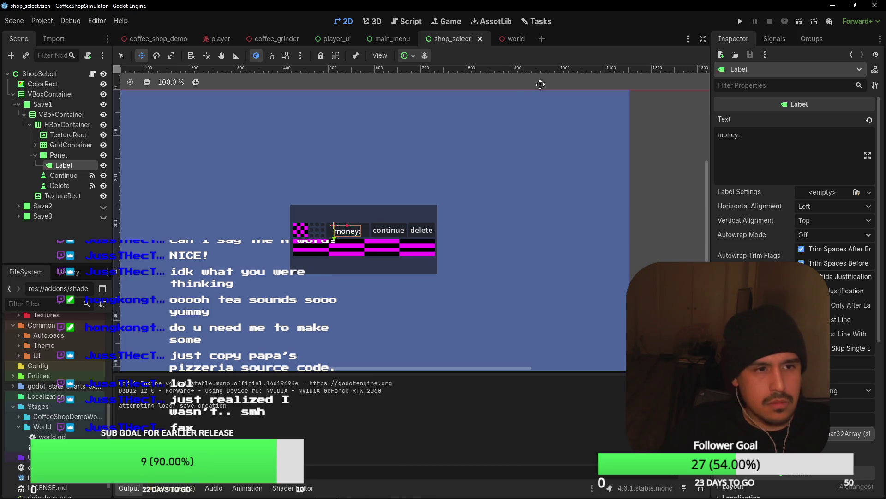
pyautogui.hotkey('alt', 'Tab')
pyautogui.hotkey('alt', 'Tab')
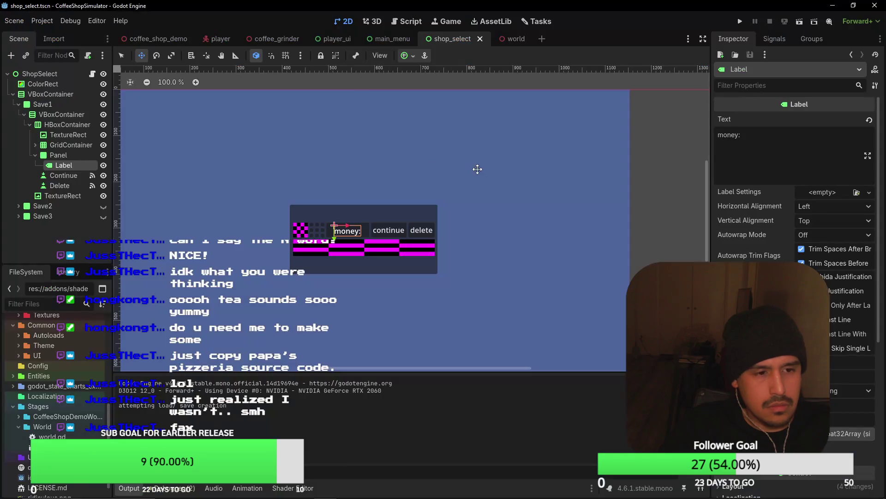
pyautogui.click(799, 21)
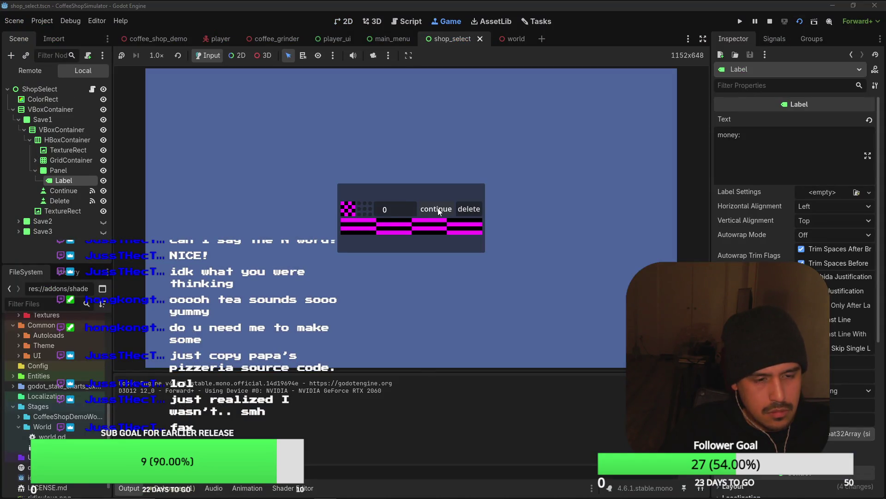
pyautogui.click(437, 209)
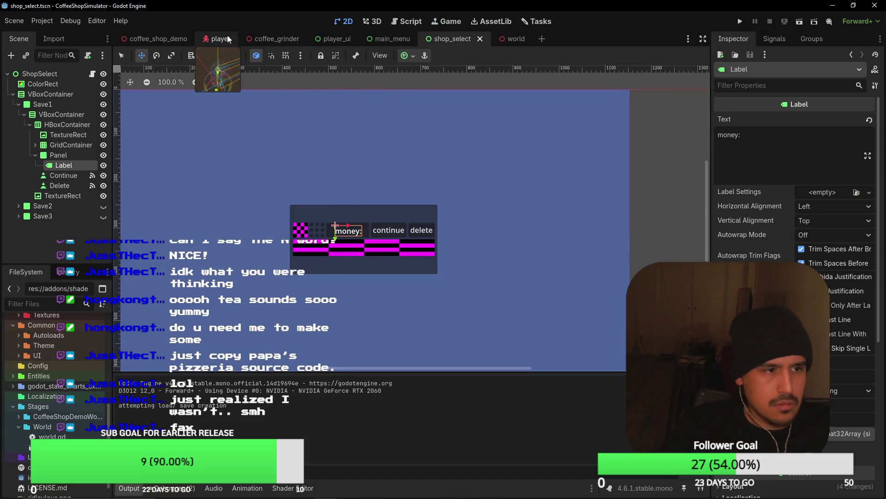
pyautogui.click(217, 38)
pyautogui.click(464, 40)
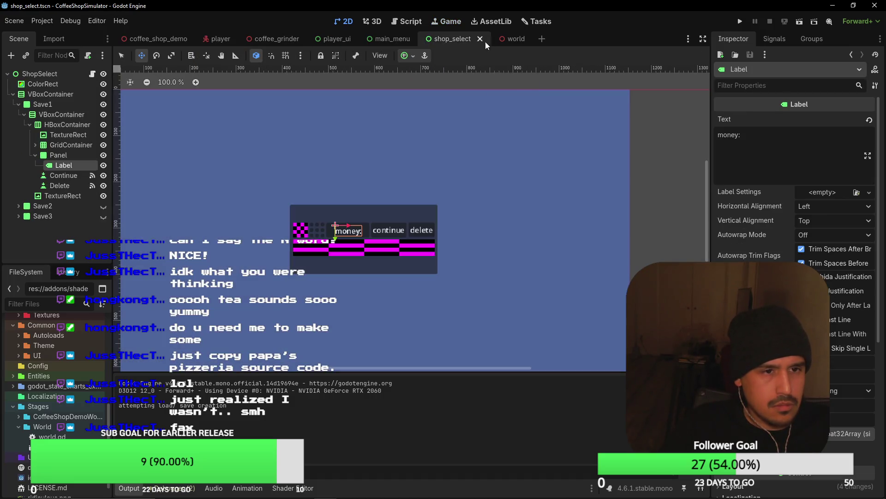
pyautogui.click(510, 39)
pyautogui.click(65, 82)
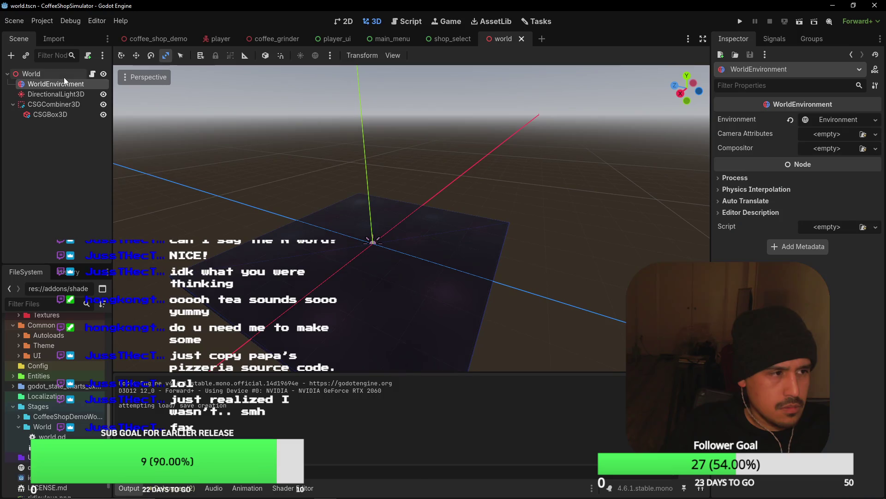
# Step: Instance player.tscn as a Player child of the World node and orbit to view it
pyautogui.click(64, 76)
pyautogui.click(25, 55)
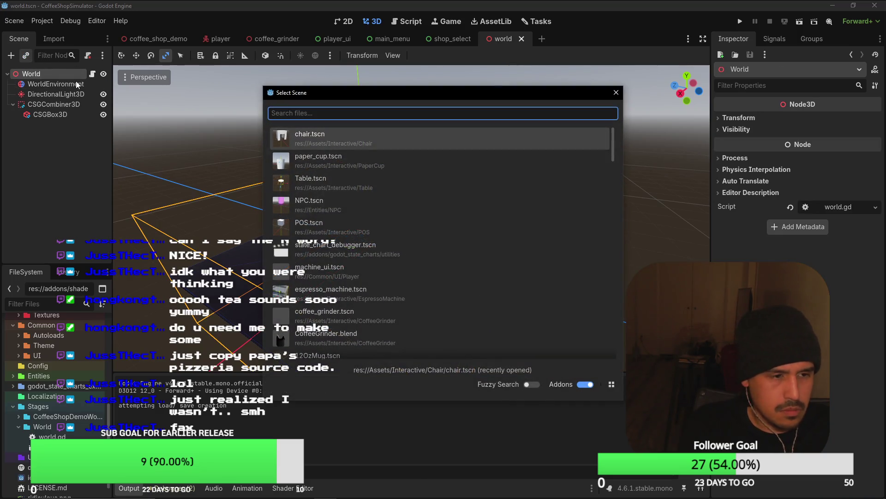
pyautogui.write('player')
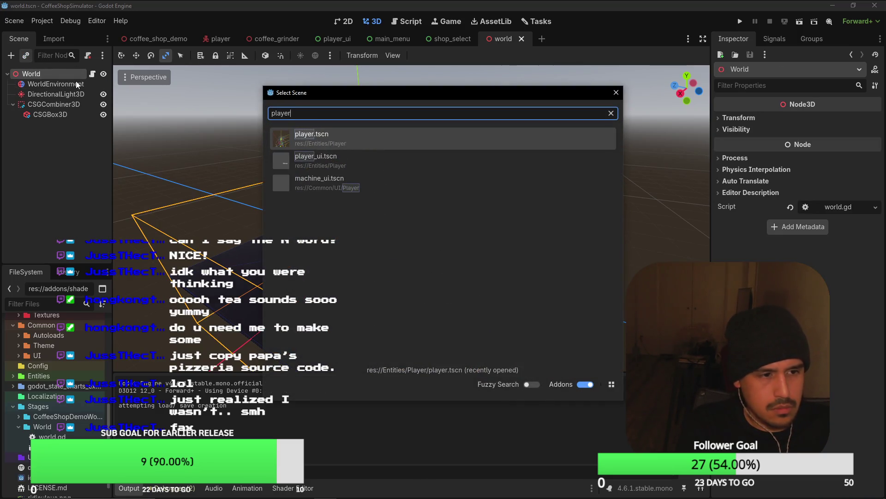
pyautogui.press('Return')
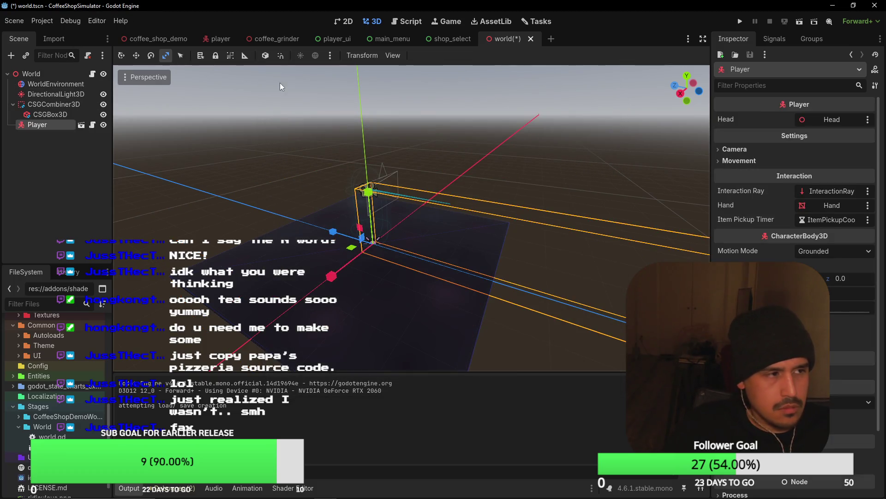
pyautogui.moveTo(458, 126); pyautogui.dragTo(268, 143)
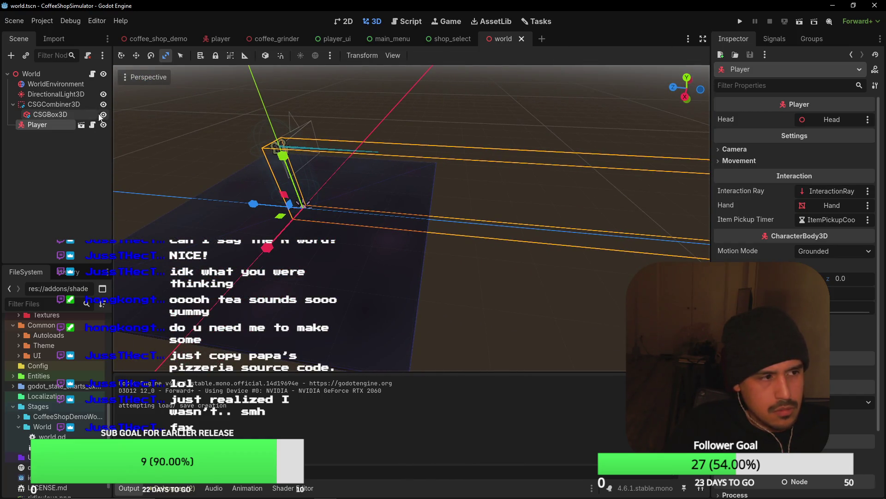
pyautogui.click(31, 73)
pyautogui.hotkey('ctrl', 'a')
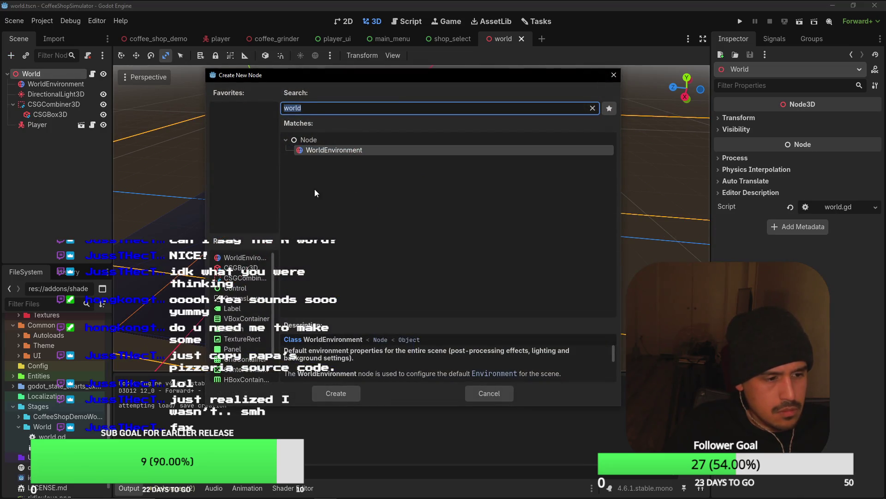
# Step: Cancel the Create New Node dialog, orbit to view the floor and Player, and run the game
pyautogui.press('Escape')
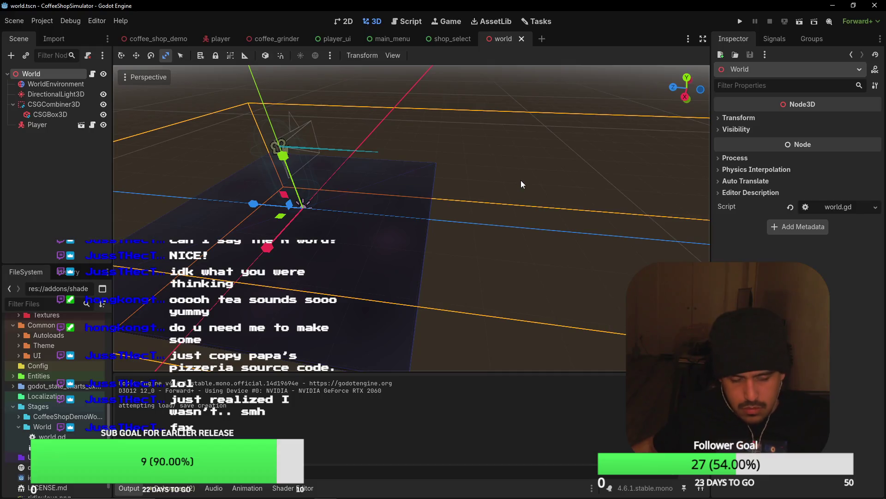
pyautogui.hotkey('alt', 'Tab')
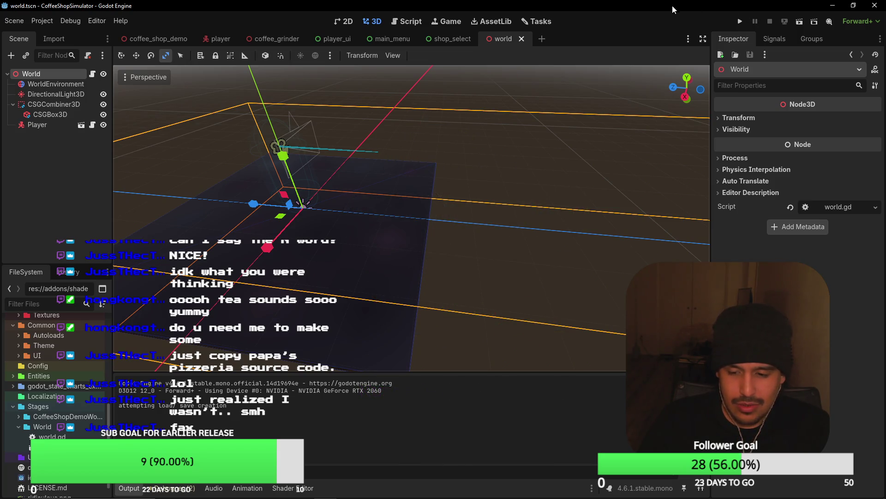
pyautogui.moveTo(388, 147); pyautogui.dragTo(411, 157)
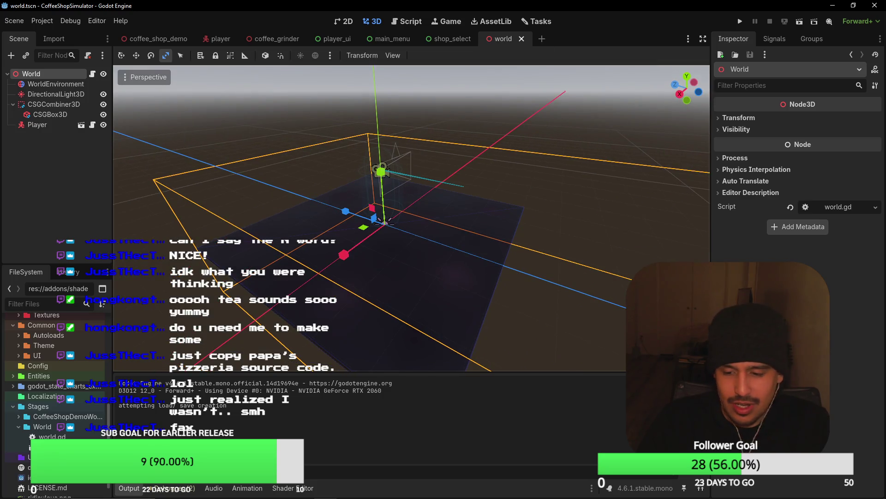
pyautogui.click(743, 25)
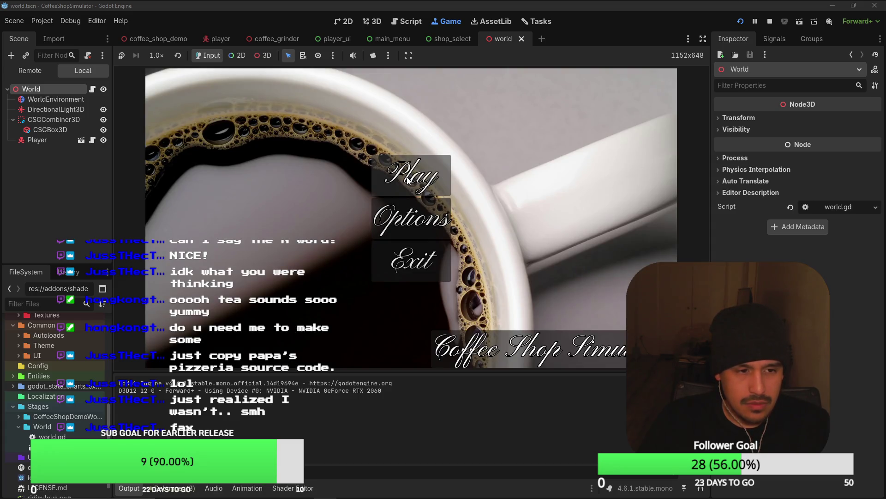
# Step: Play from the main menu, pick up and drop a mug, then stop the game
pyautogui.click(408, 181)
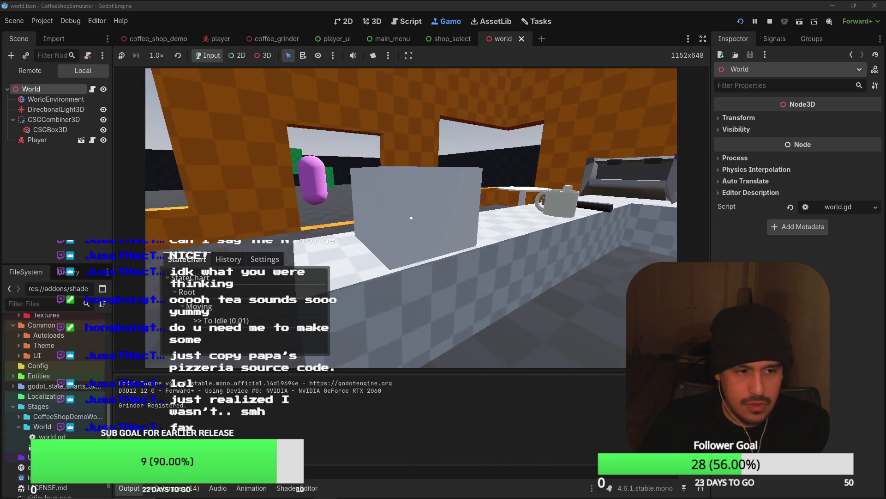
pyautogui.press('e')
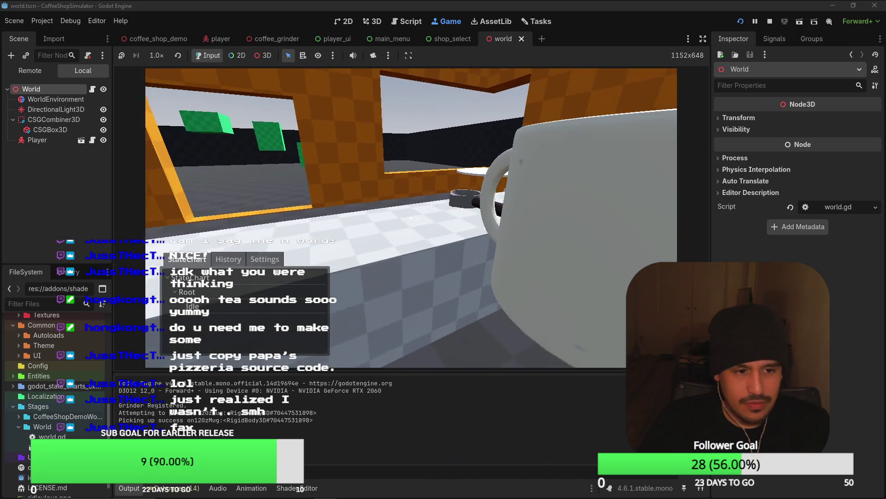
pyautogui.press('e')
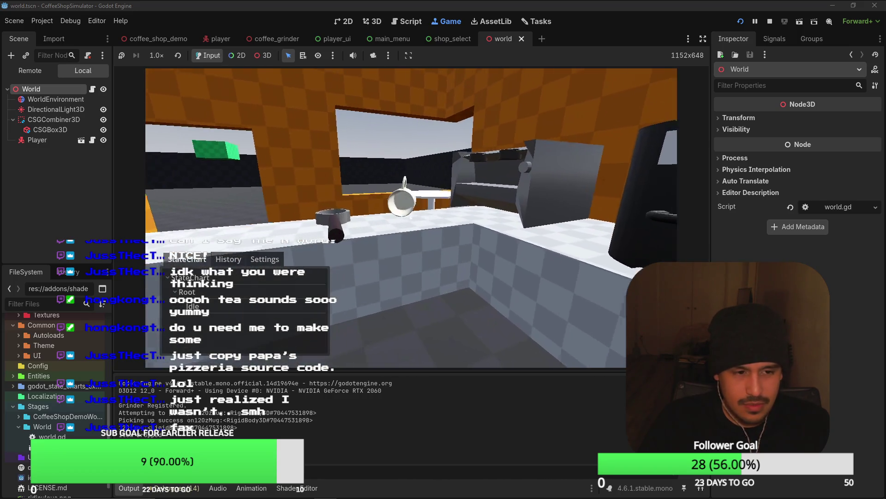
pyautogui.press('F8')
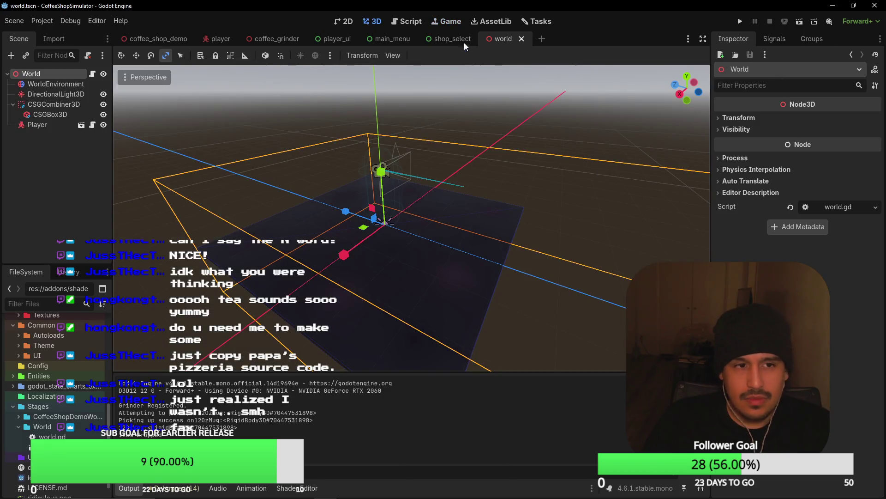
# Step: Run shop_select alone, continue from the save slot to load the world, then stop
pyautogui.click(465, 42)
pyautogui.press('F6')
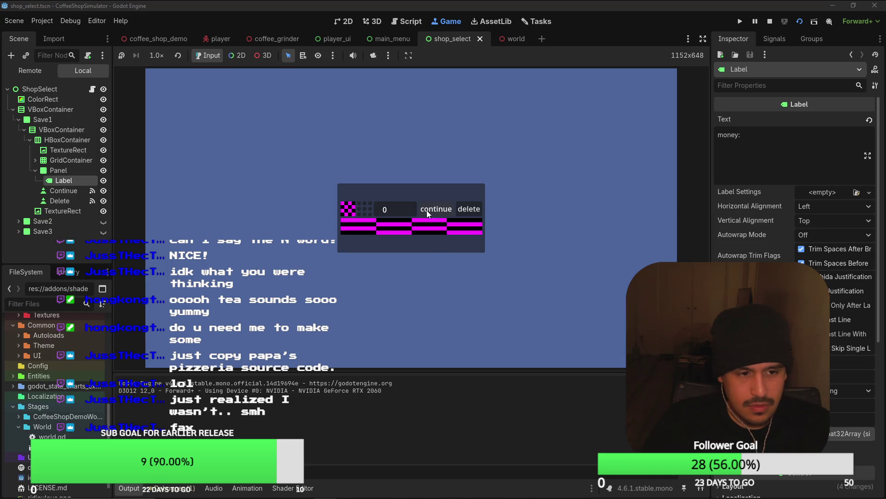
pyautogui.click(428, 212)
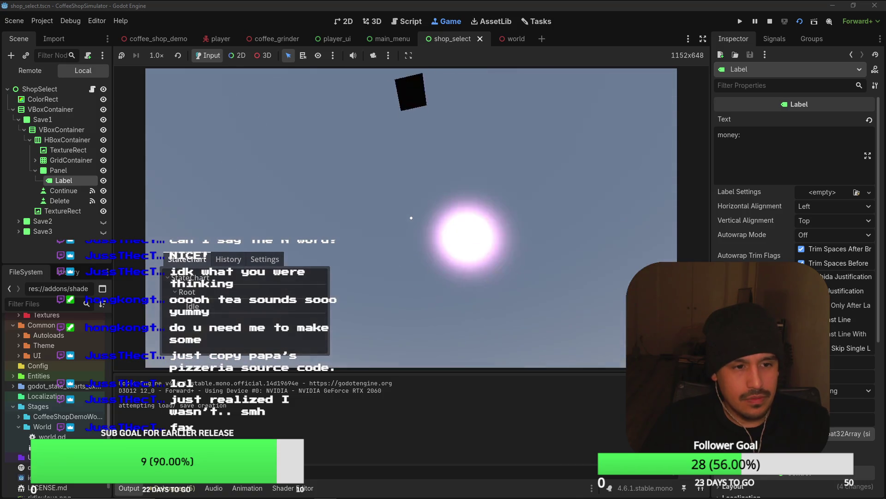
pyautogui.press('Escape')
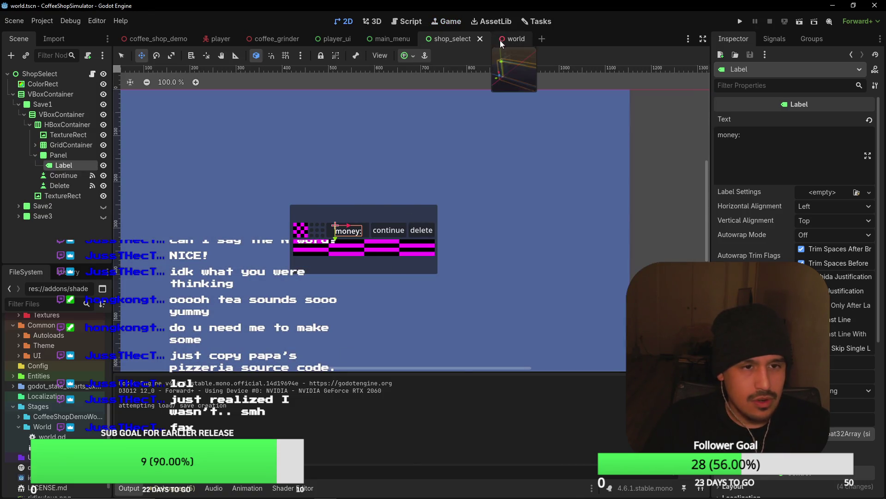
# Step: Enable Use Collision on the world scene's CSGCombiner3D and save the scene
pyautogui.click(508, 39)
pyautogui.click(48, 123)
pyautogui.click(46, 114)
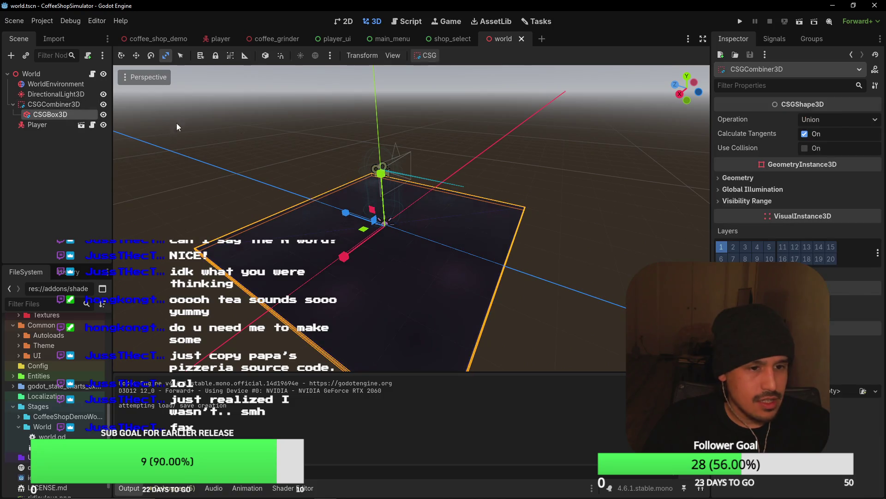
pyautogui.click(835, 155)
pyautogui.click(847, 147)
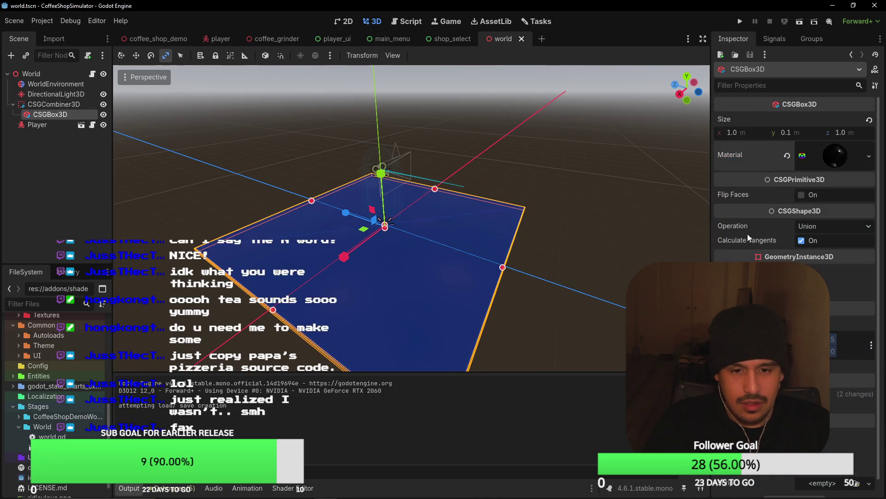
pyautogui.scroll(-1, 768, 215)
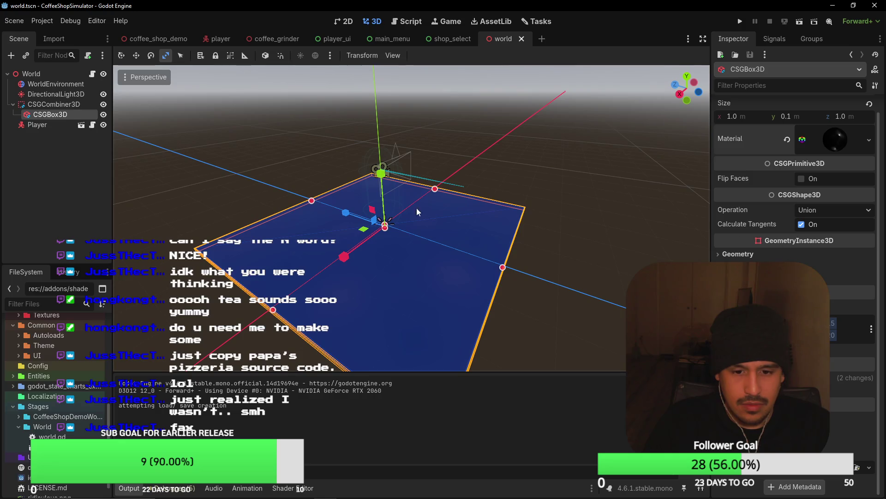
pyautogui.click(46, 103)
pyautogui.click(802, 147)
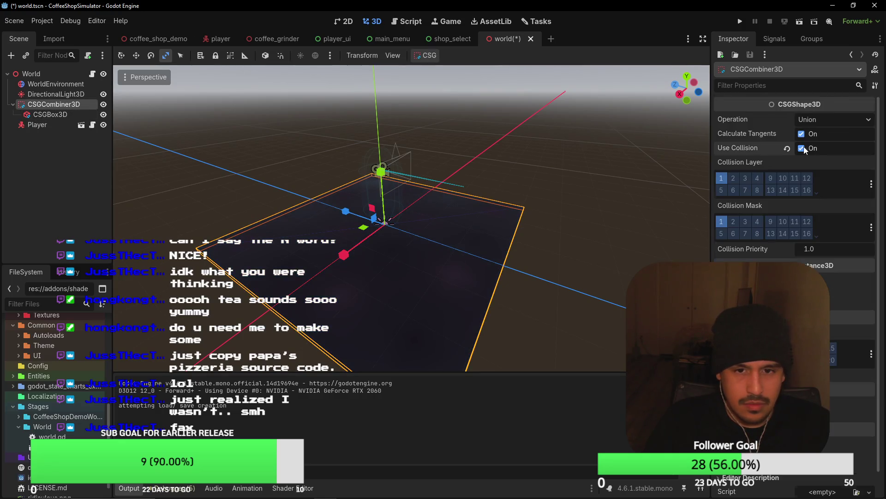
pyautogui.hotkey('ctrl', 's')
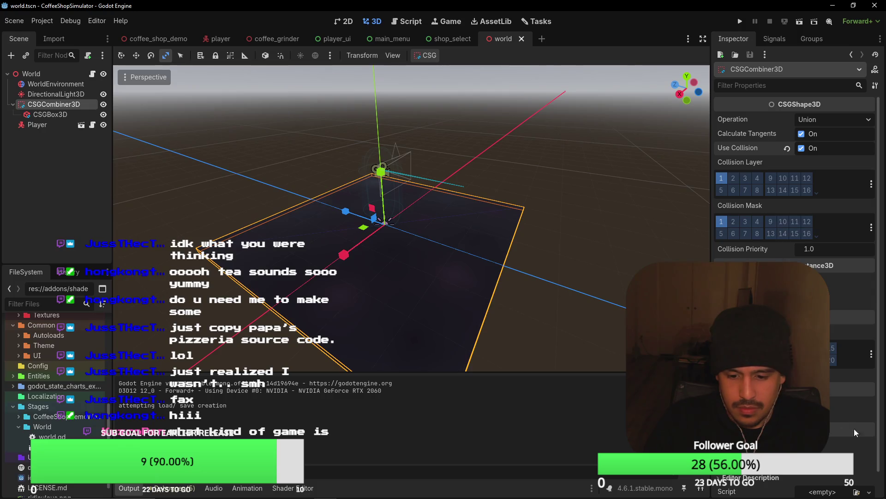
pyautogui.click(737, 21)
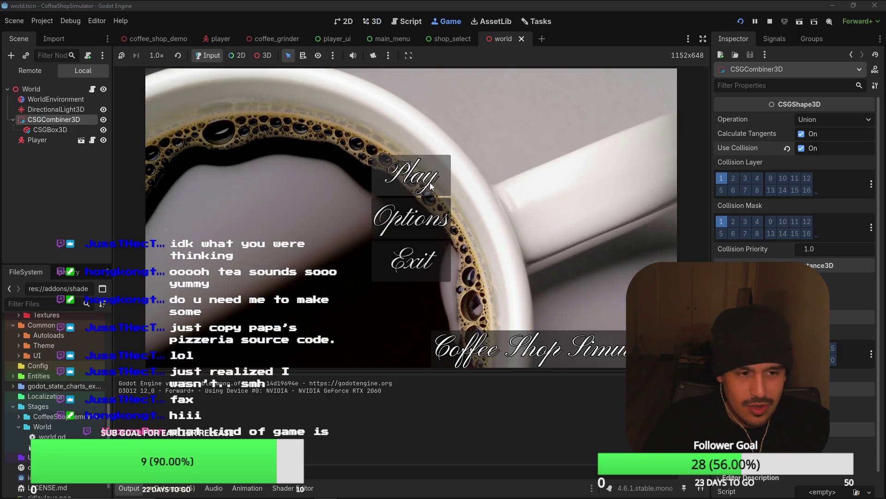
# Step: Start the game and repeatedly pick up and drop the portafilter while walking to the counter
pyautogui.click(430, 186)
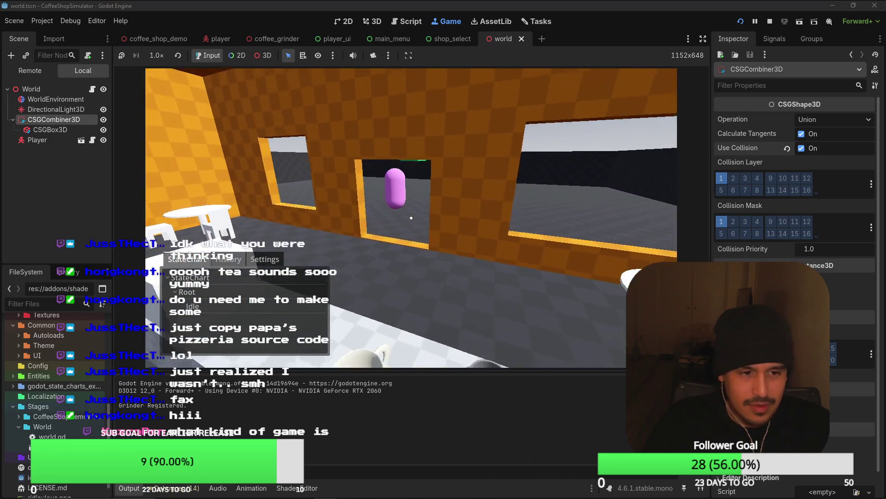
pyautogui.press('e')
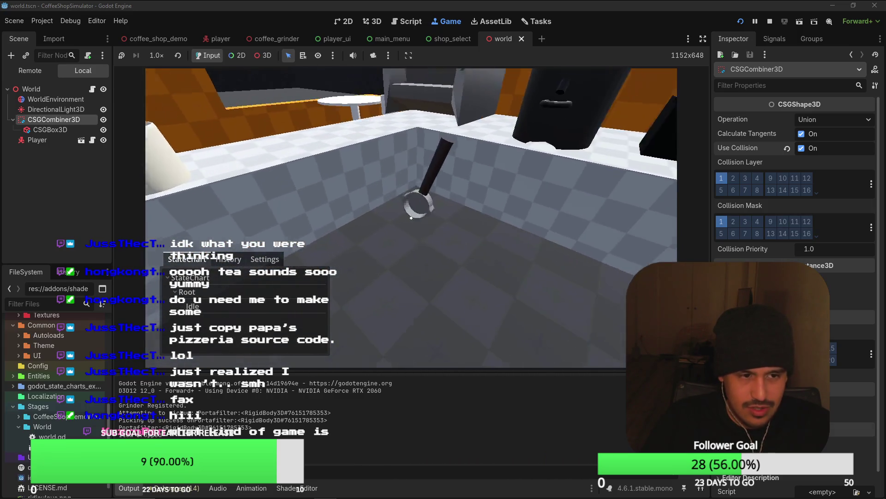
pyautogui.press('e')
pyautogui.press('w')
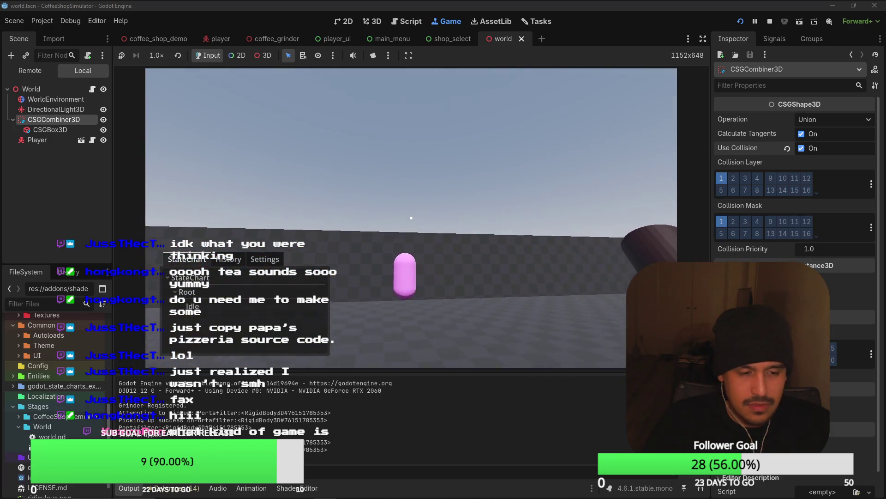
pyautogui.press('e')
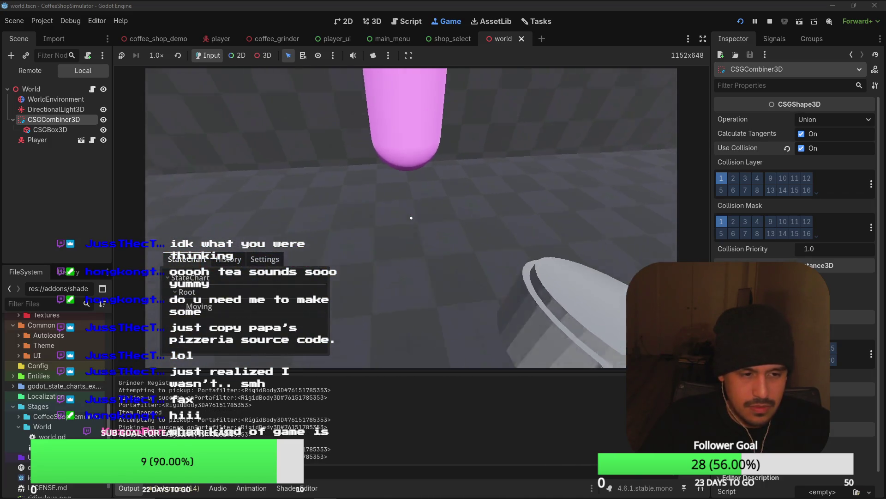
pyautogui.press('e')
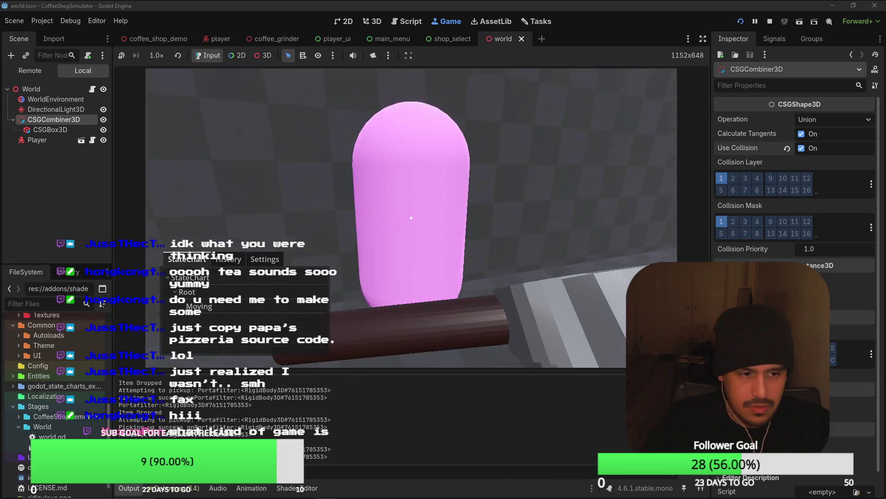
pyautogui.press('e')
pyautogui.press('s')
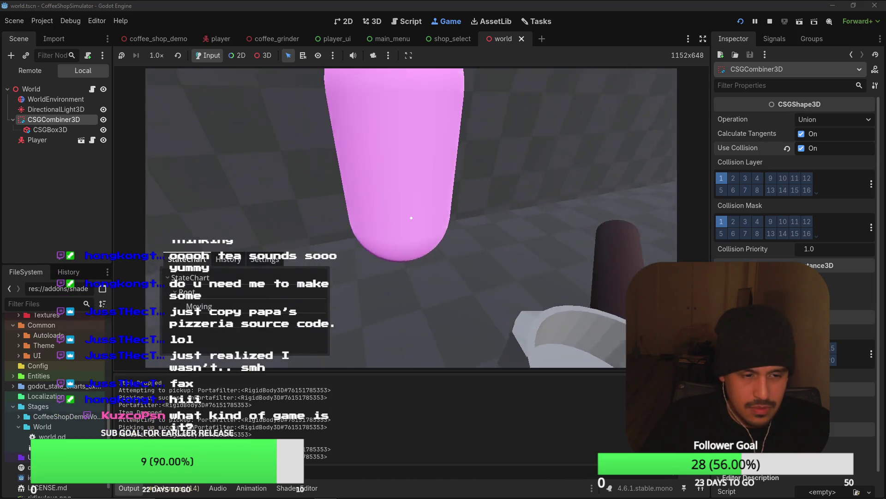
pyautogui.press('e')
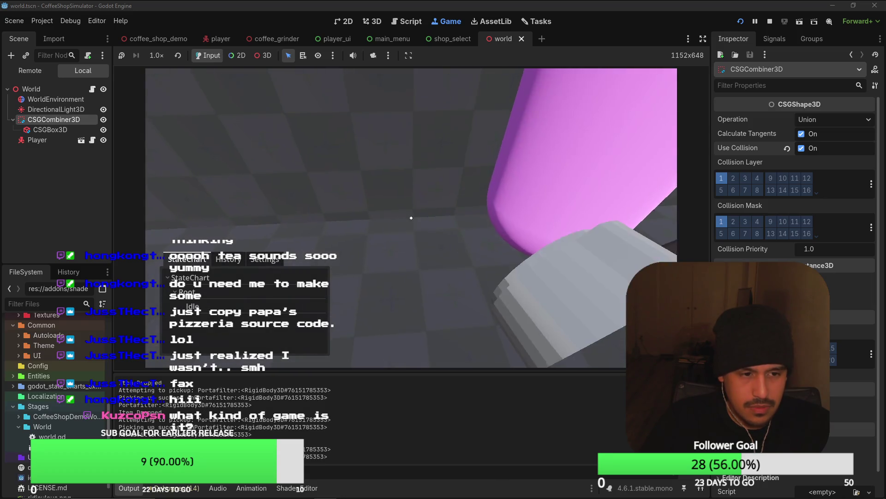
pyautogui.moveTo(411, 217)
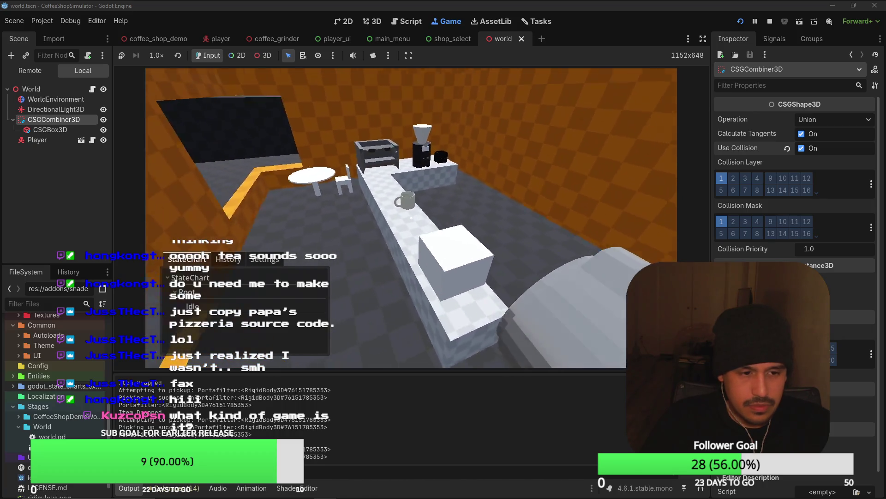
pyautogui.press('w')
pyautogui.press('w')
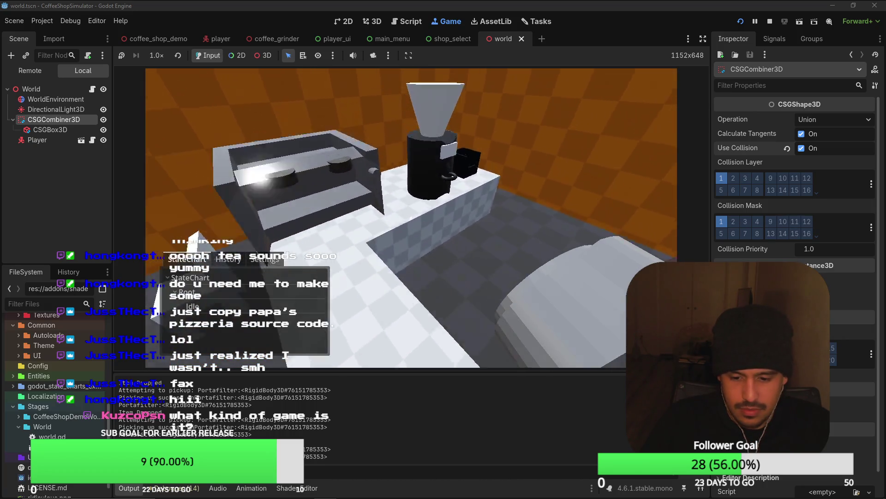
pyautogui.press('w')
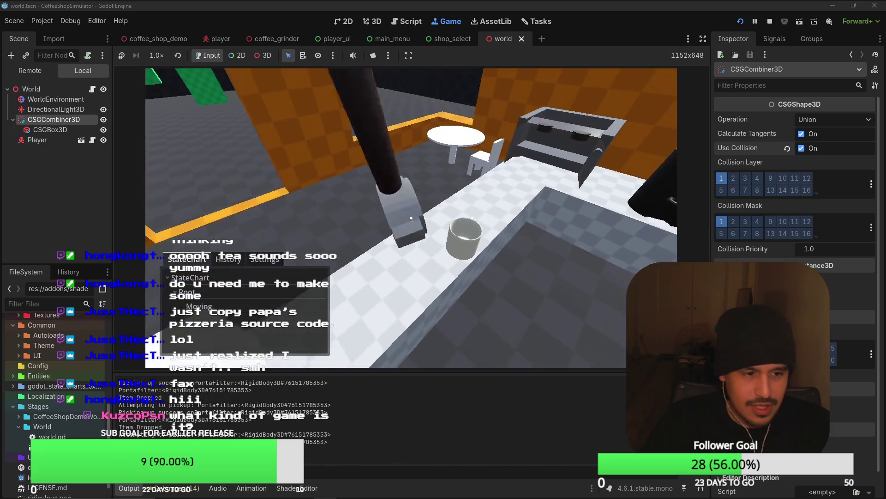
pyautogui.press('w')
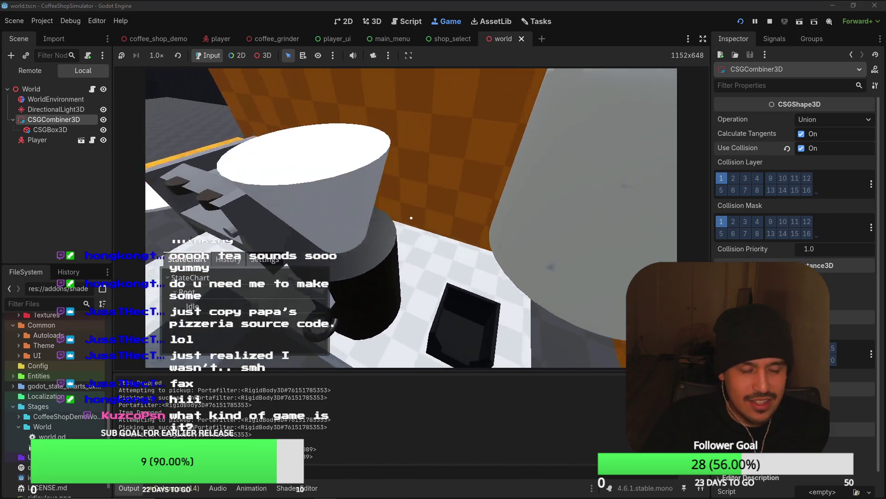
pyautogui.press('w')
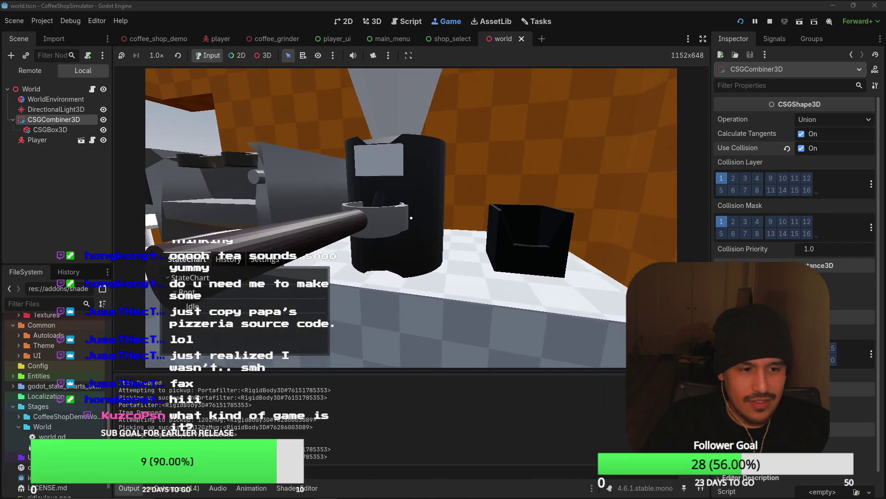
# Step: Use the coffee grinder's controls, dismiss the Start menu, and stop the game
pyautogui.press('e')
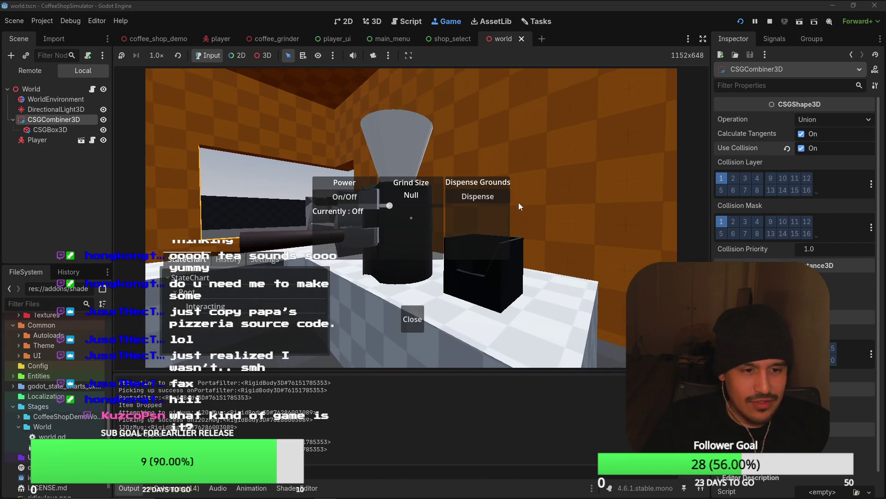
pyautogui.click(472, 203)
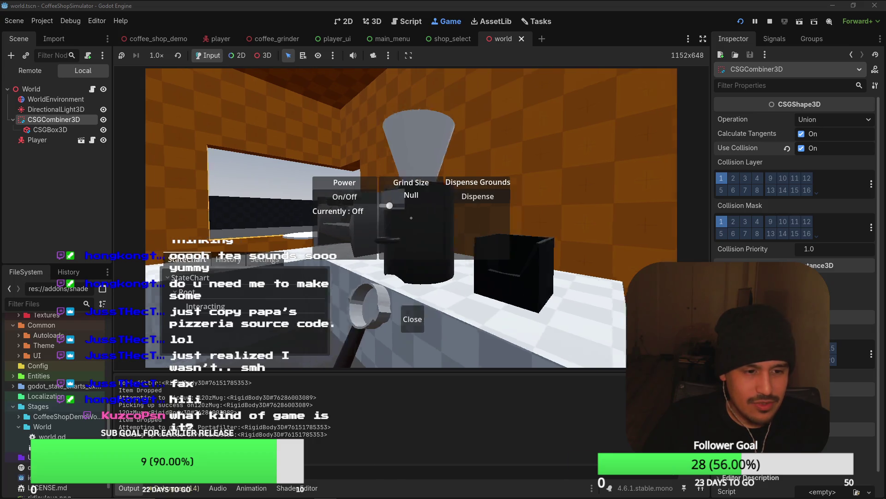
pyautogui.click(416, 319)
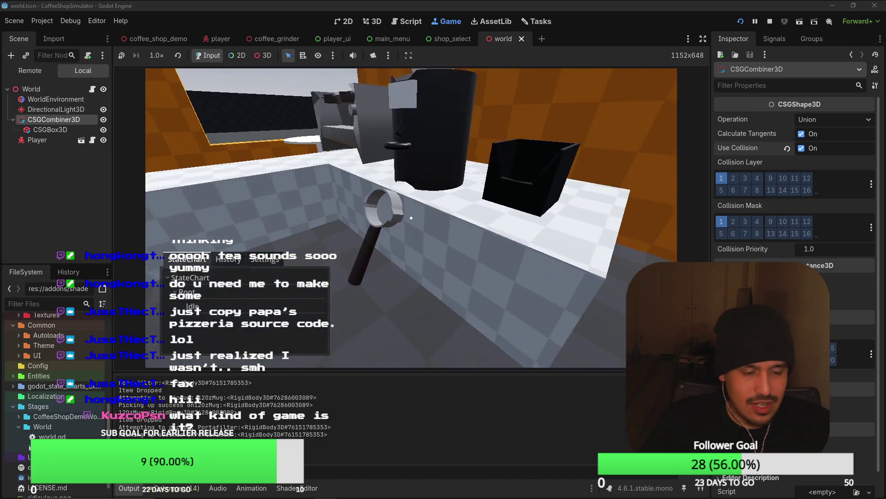
pyautogui.press('q')
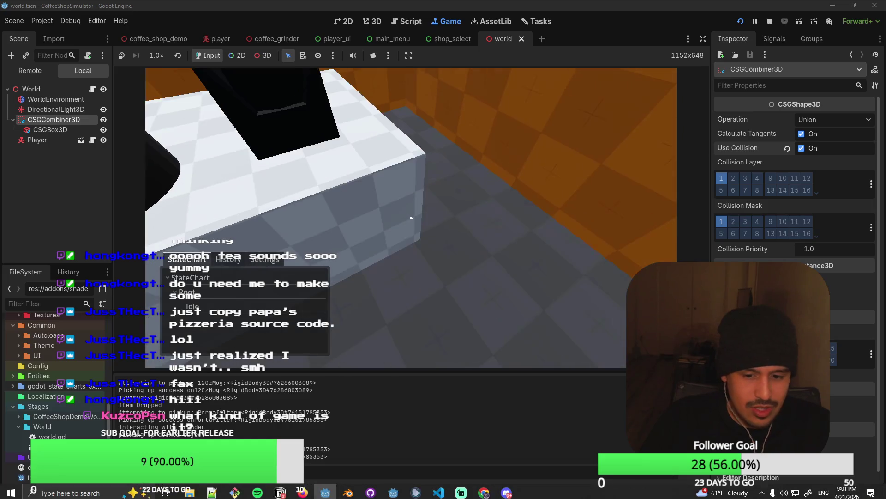
pyautogui.press('super')
pyautogui.click(868, 491)
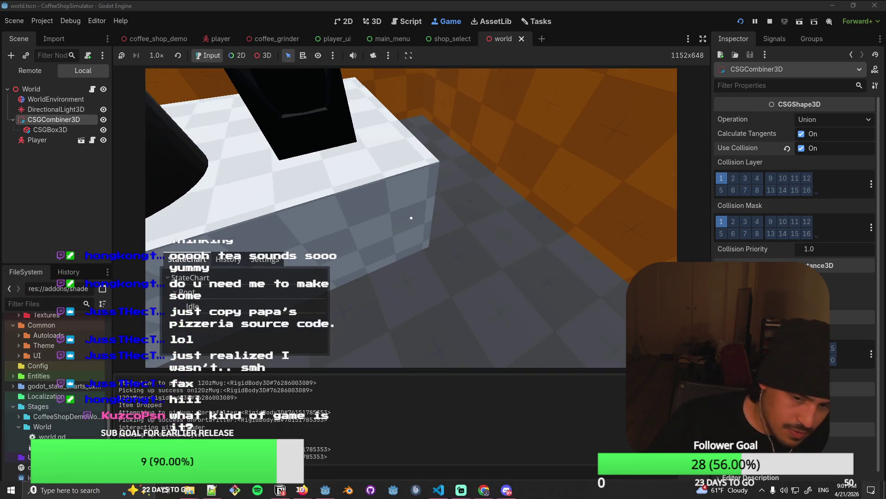
pyautogui.press('Escape')
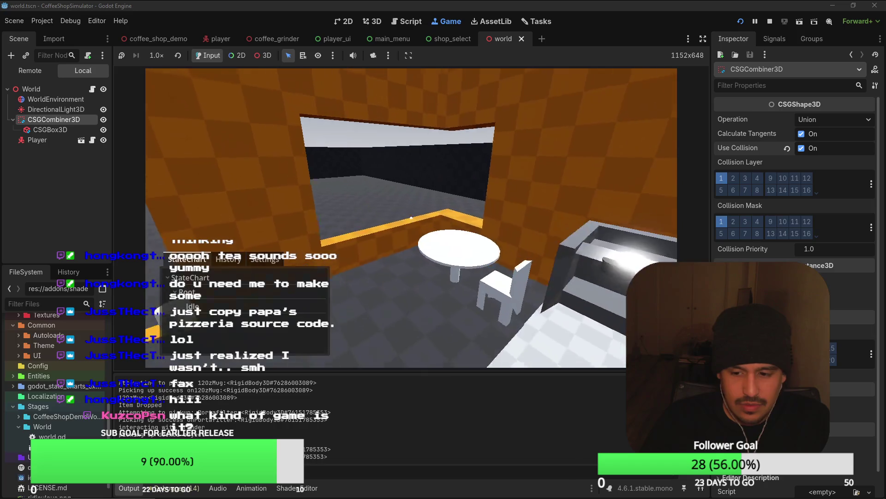
pyautogui.press('F8')
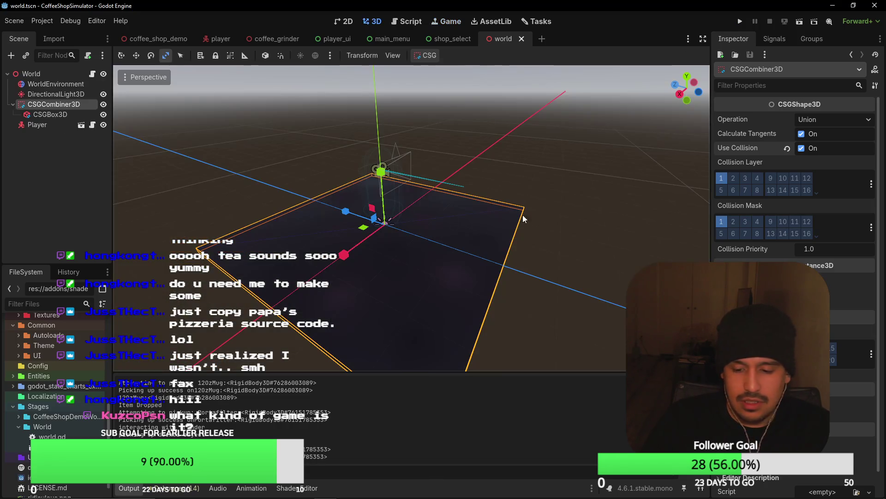
# Step: Run shop_select alone, continue the save to load the 3D world, stop, and reopen world
pyautogui.click(441, 39)
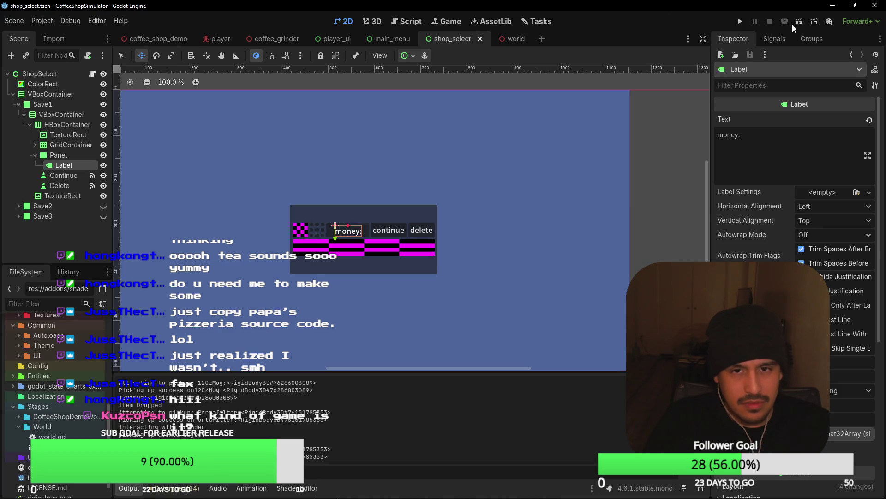
pyautogui.click(801, 24)
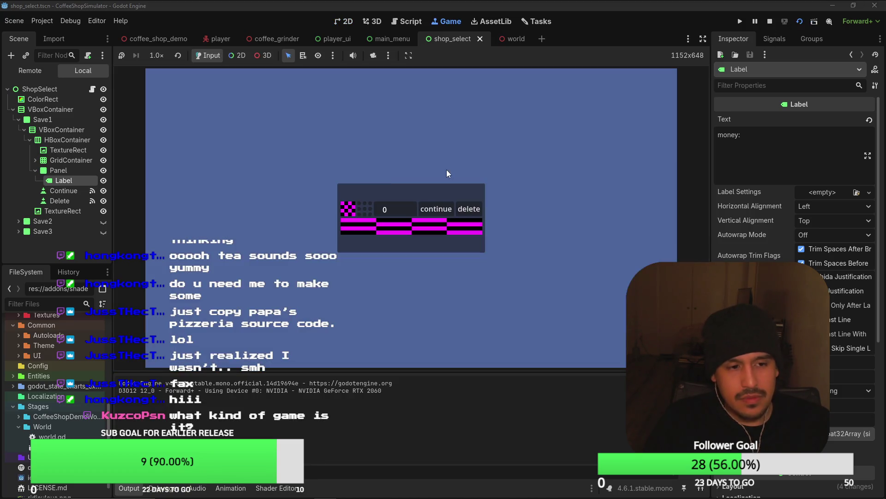
pyautogui.click(434, 211)
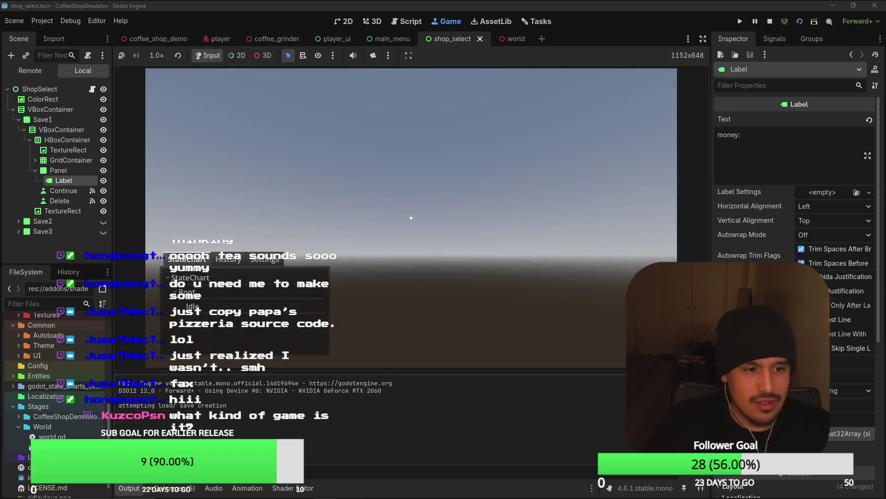
pyautogui.press('F8')
pyautogui.click(492, 22)
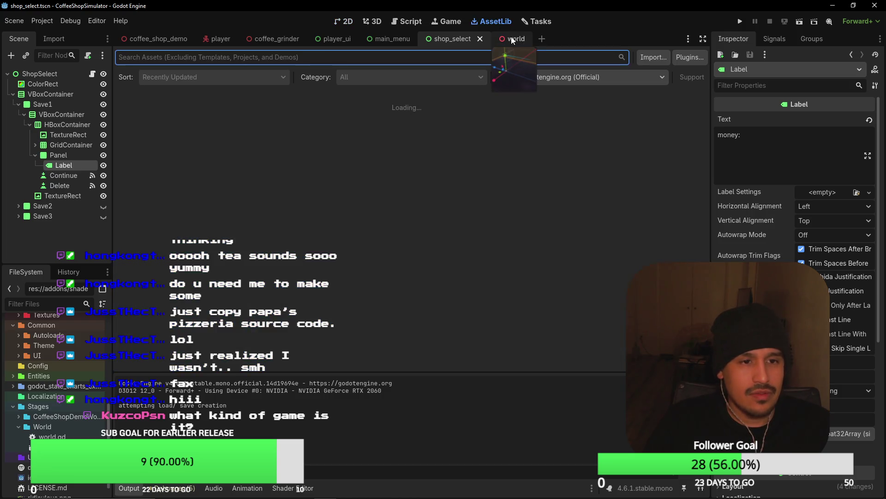
pyautogui.click(505, 39)
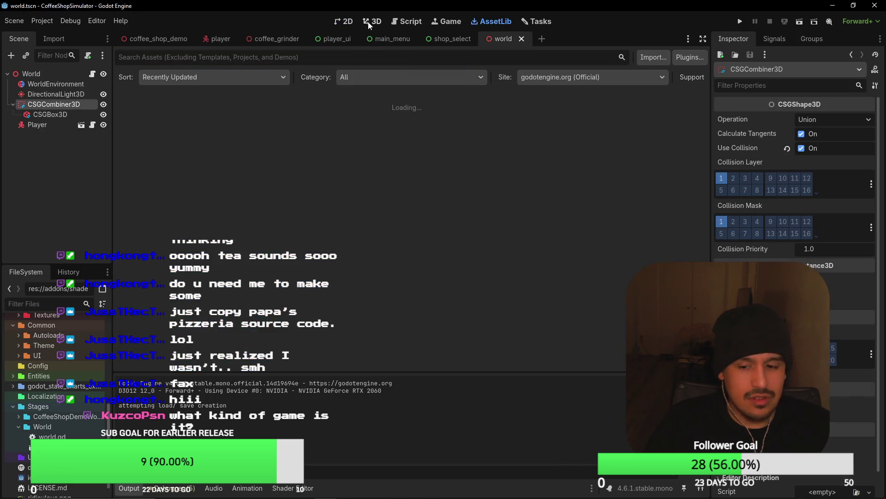
# Step: Frame the CSG floor in the 3D view, try resizing the CSGBox3D, and save the scene
pyautogui.click(368, 25)
pyautogui.moveTo(452, 203)
pyautogui.mouseDown()
pyautogui.moveTo(485, 184)
pyautogui.moveTo(573, 209)
pyautogui.mouseUp()
pyautogui.press('f')
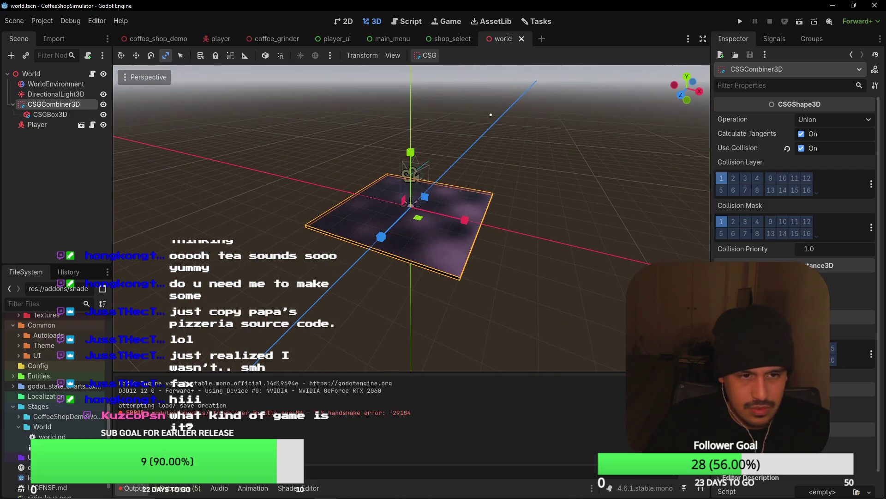
pyautogui.scroll(3, 521, 177)
pyautogui.click(50, 114)
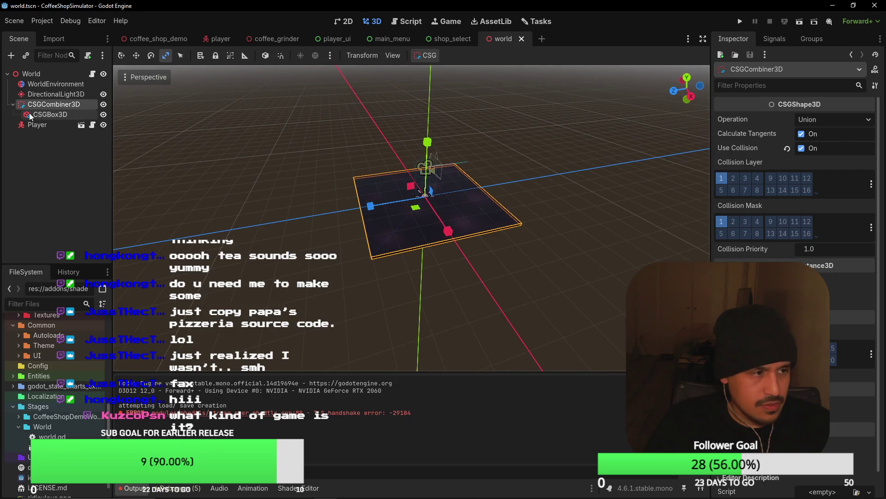
pyautogui.moveTo(404, 186); pyautogui.dragTo(463, 245)
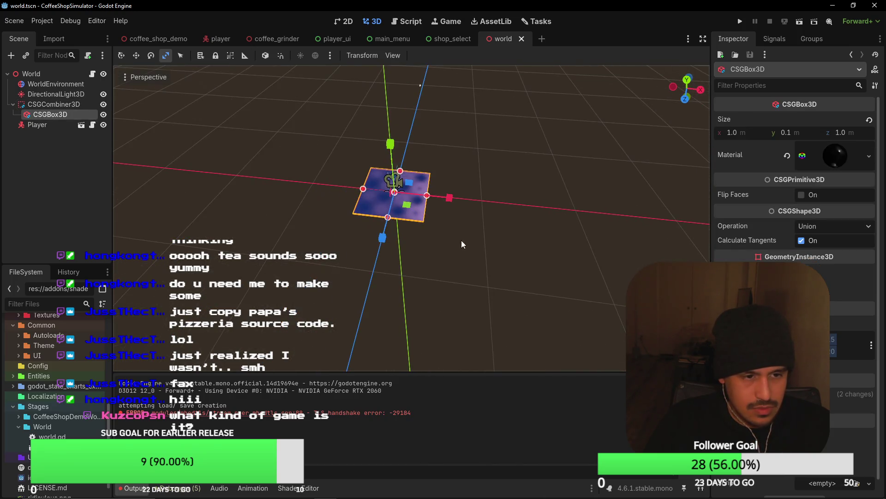
pyautogui.moveTo(432, 202)
pyautogui.mouseDown()
pyautogui.moveTo(462, 202)
pyautogui.moveTo(428, 196)
pyautogui.moveTo(411, 214)
pyautogui.moveTo(426, 231)
pyautogui.mouseUp()
pyautogui.hotkey('ctrl', 's')
# Step: Select the CSGCombiner3D, fly the camera low across the floor, and open World's script
pyautogui.scroll(5, 426, 231)
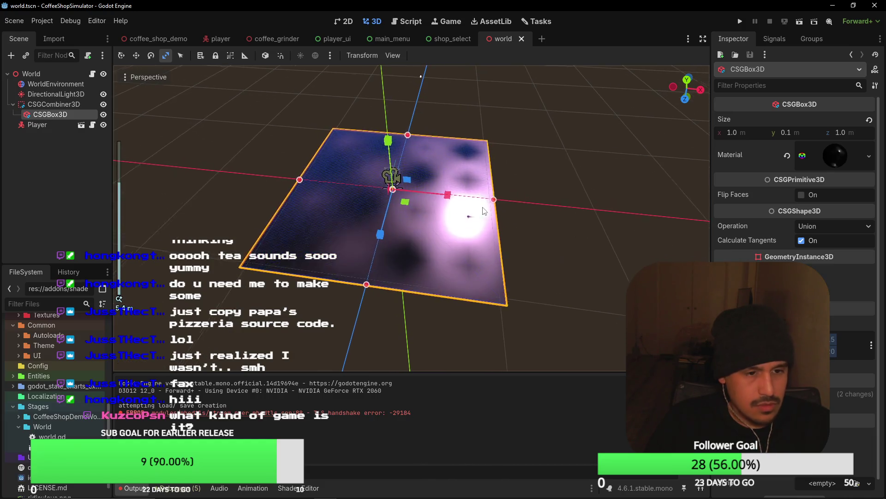
pyautogui.moveTo(351, 198); pyautogui.dragTo(332, 189)
pyautogui.click(52, 104)
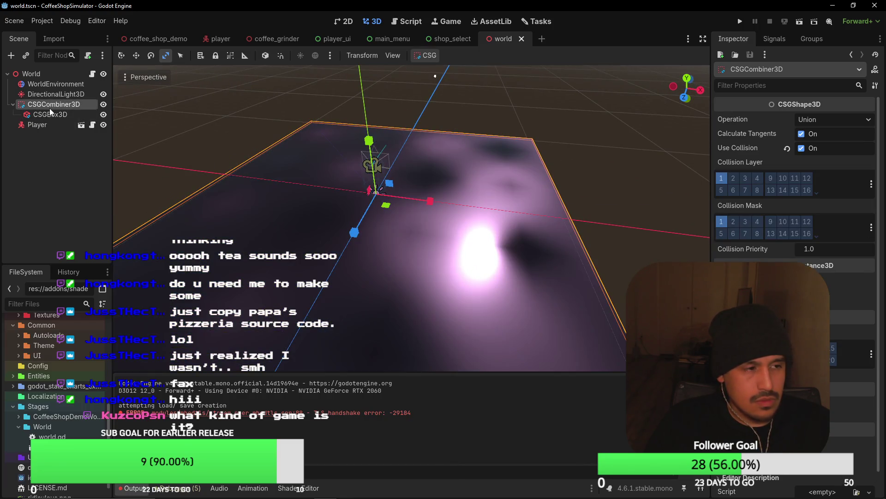
pyautogui.scroll(3, 294, 83)
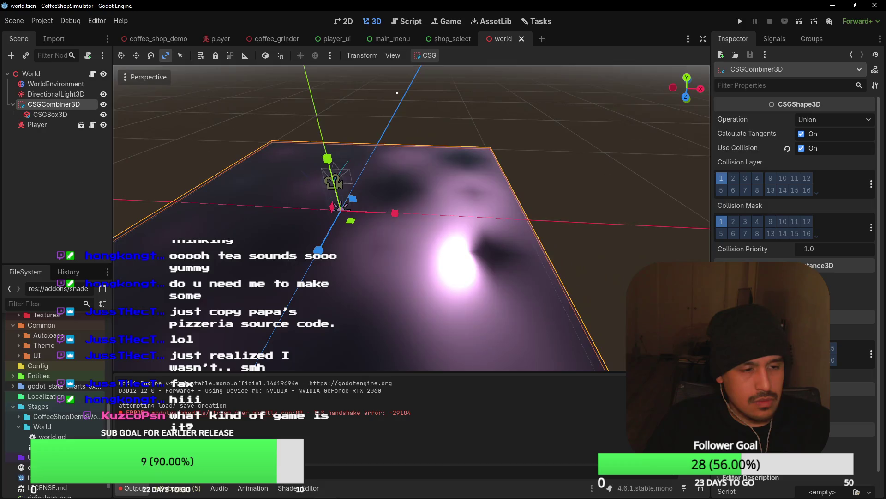
pyautogui.moveTo(599, 203); pyautogui.dragTo(572, 189)
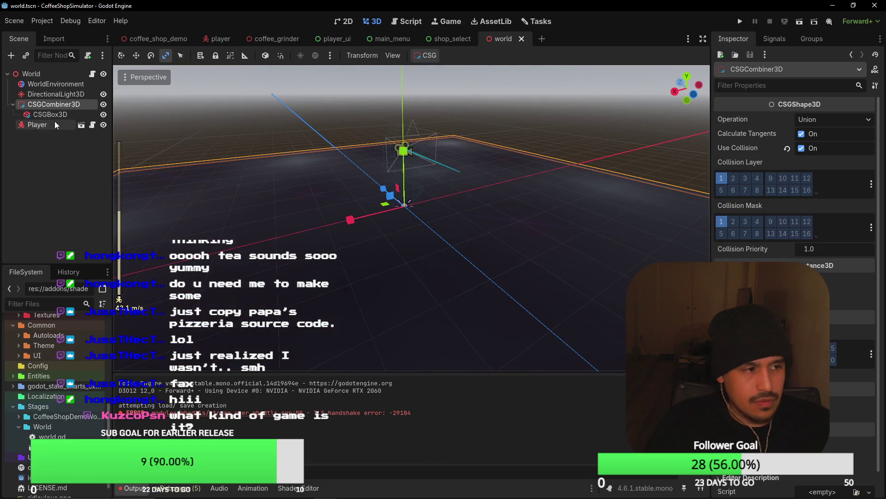
pyautogui.click(92, 74)
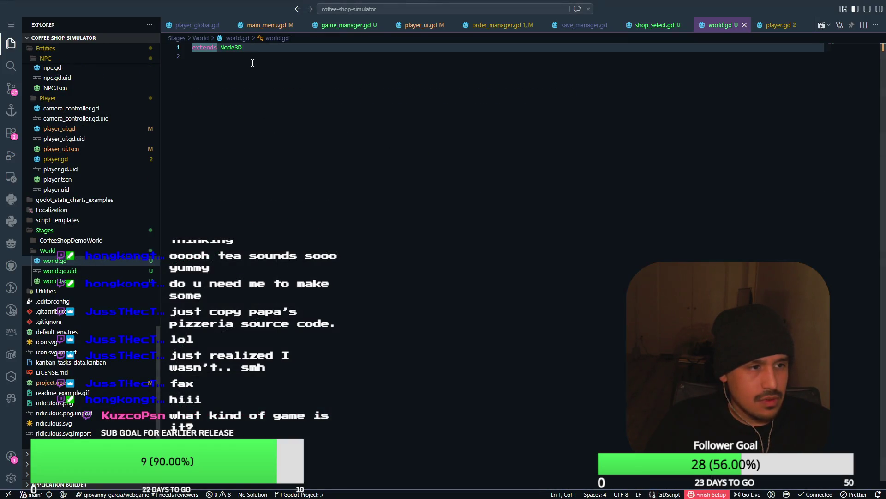
# Step: Start a new func line below extends Node3D in world.gd
pyautogui.press('End')
pyautogui.press('Return')
pyautogui.press('Return')
pyautogui.write('func')
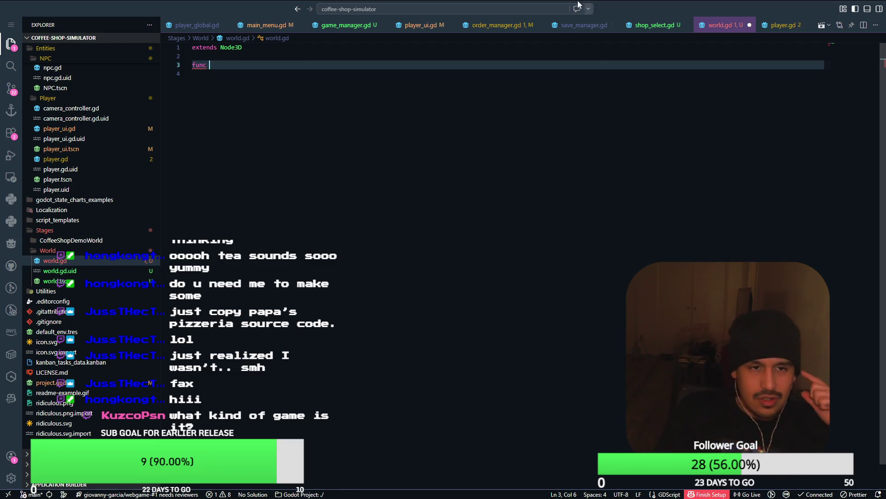
# Step: Glance at shop_select.gd and order_manager.gd, delete the unfinished func, and open save_manager.gd
pyautogui.hotkey('ctrl', 'pageup')
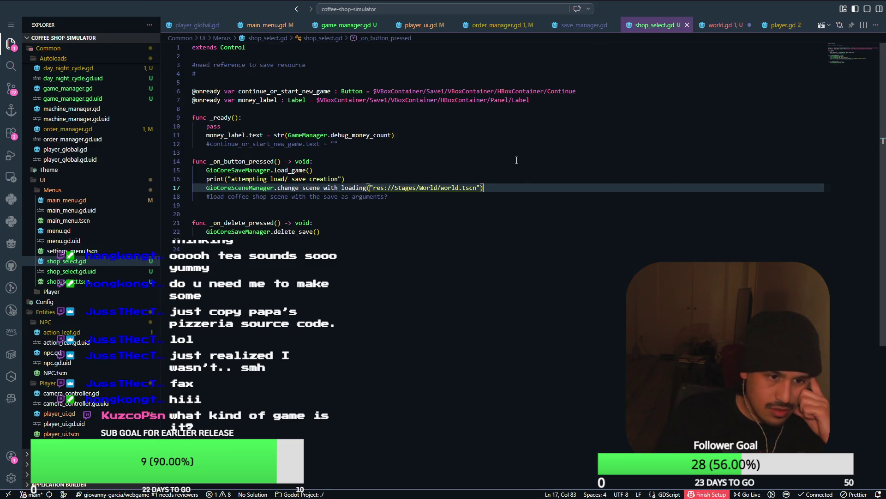
pyautogui.click(498, 25)
pyautogui.hotkey('ctrl', 'Tab')
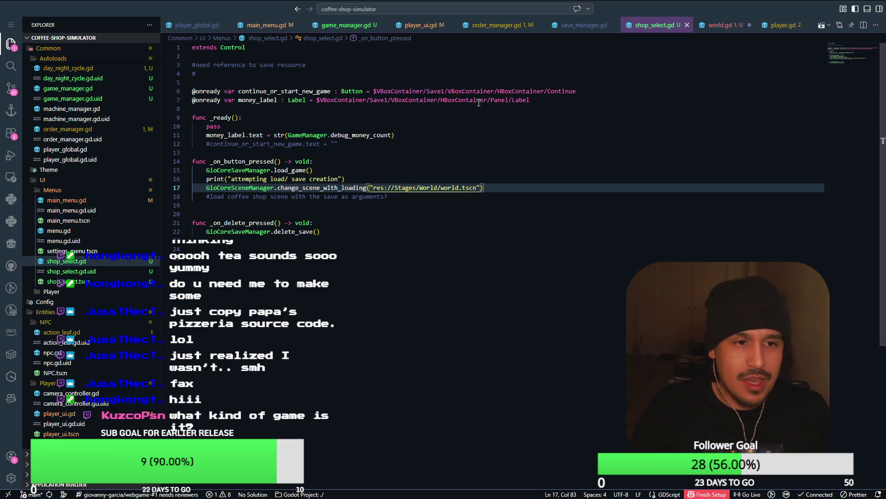
pyautogui.hotkey('ctrl', 'Tab')
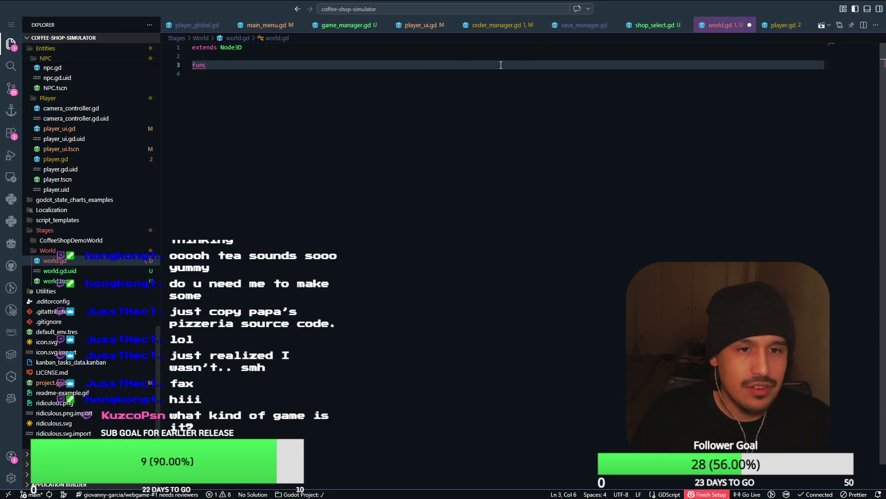
pyautogui.press('BackSpace')
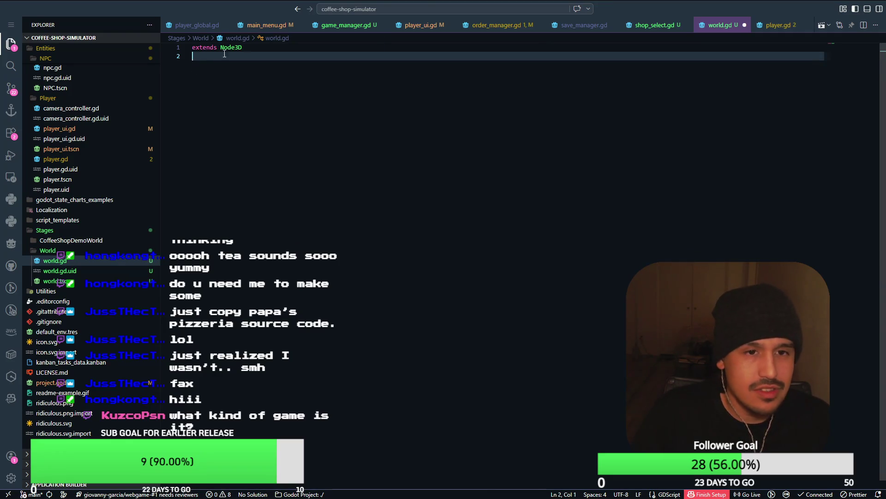
pyautogui.hotkey('ctrl', 'Tab')
pyautogui.click(577, 29)
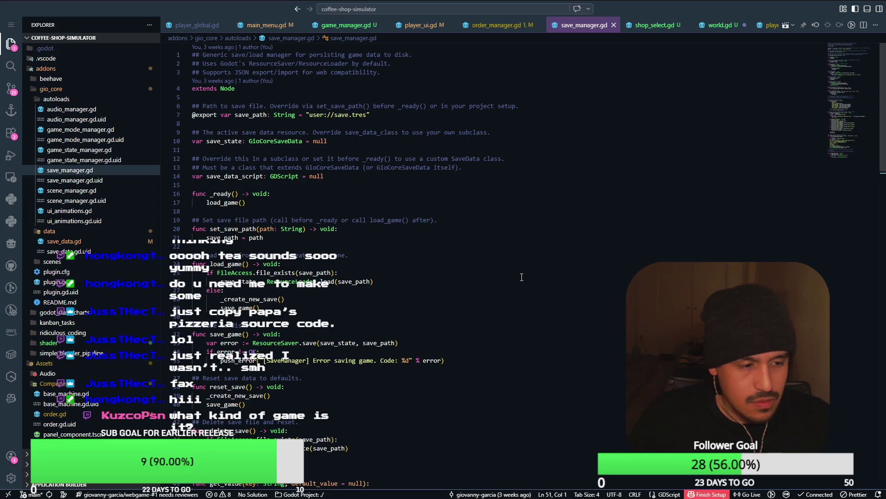
# Step: Skim save_manager.gd and order_manager.gd, then return to Godot's world.tscn scene
pyautogui.scroll(-5, 522, 277)
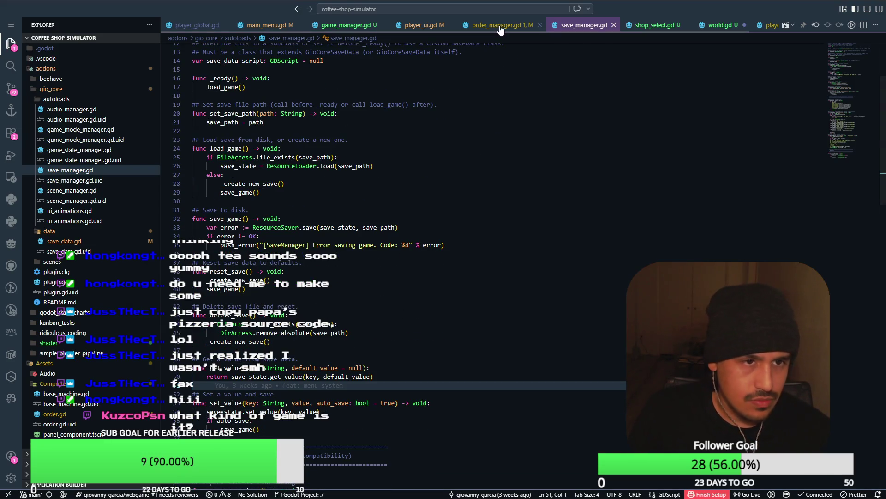
pyautogui.hotkey('ctrl', 'pageup')
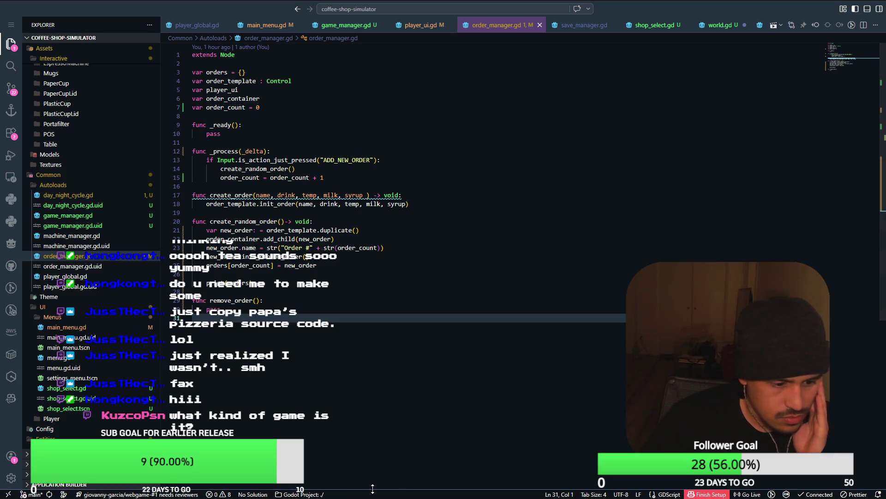
pyautogui.hotkey('alt', 'Tab')
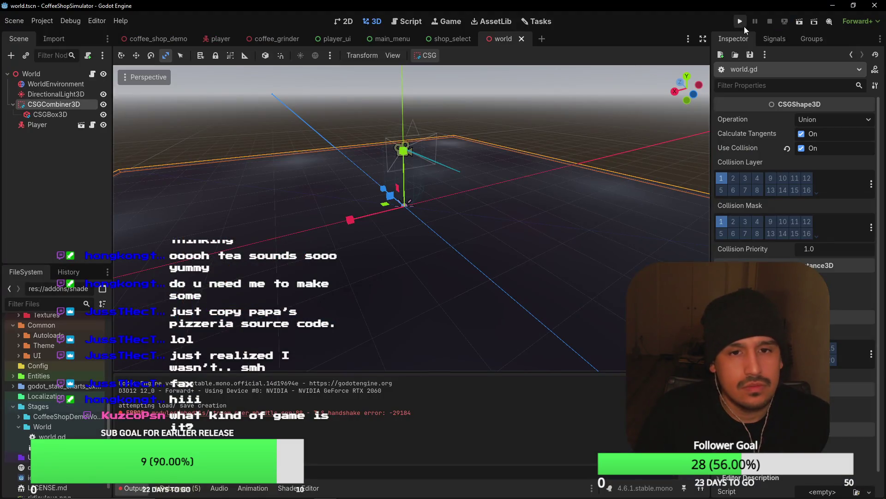
# Step: Run the coffee_shop_demo scene and walk the player up to the counter
pyautogui.click(175, 41)
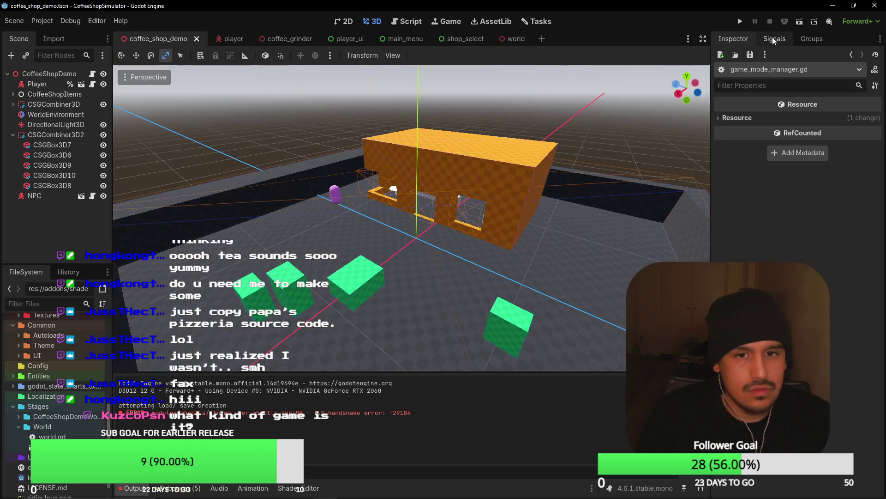
pyautogui.click(800, 21)
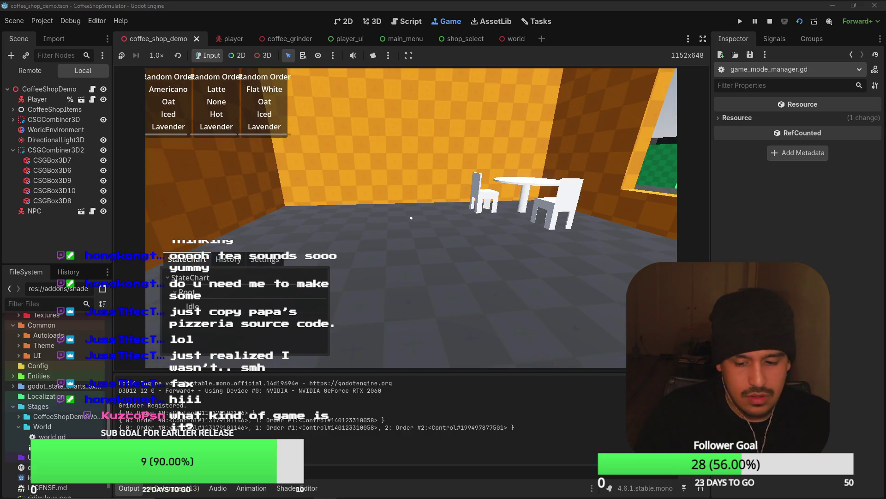
pyautogui.press('w')
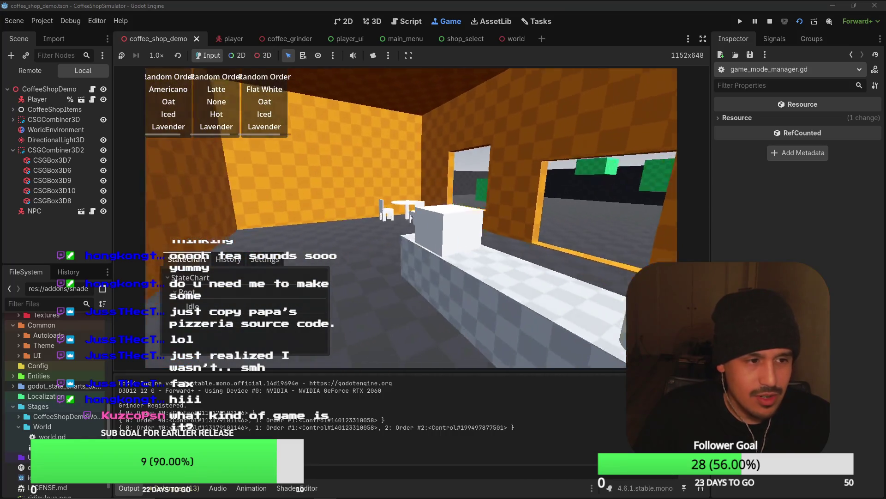
pyautogui.press('w')
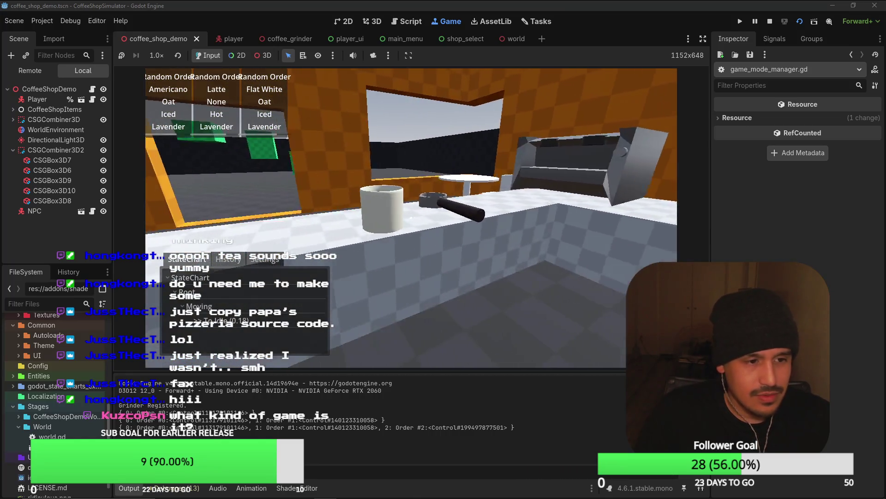
# Step: Pick up the cup, then interact with the coffee grinder and close its panel
pyautogui.click(411, 217)
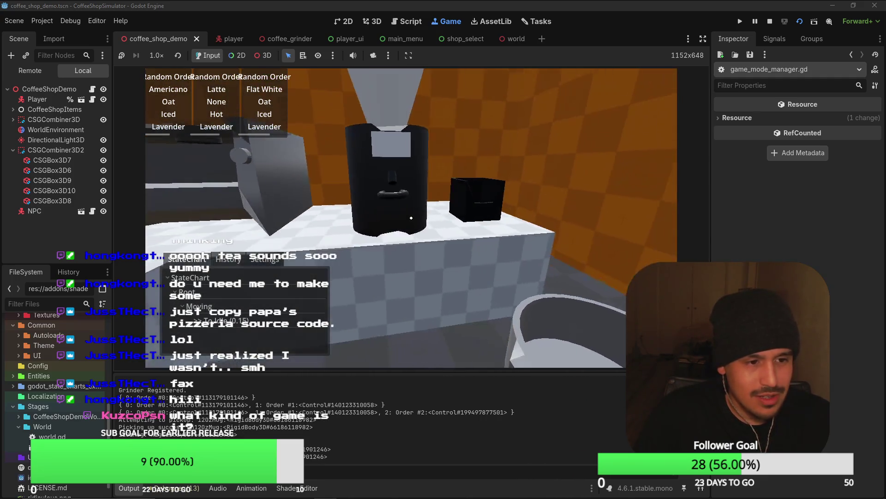
pyautogui.click(410, 218)
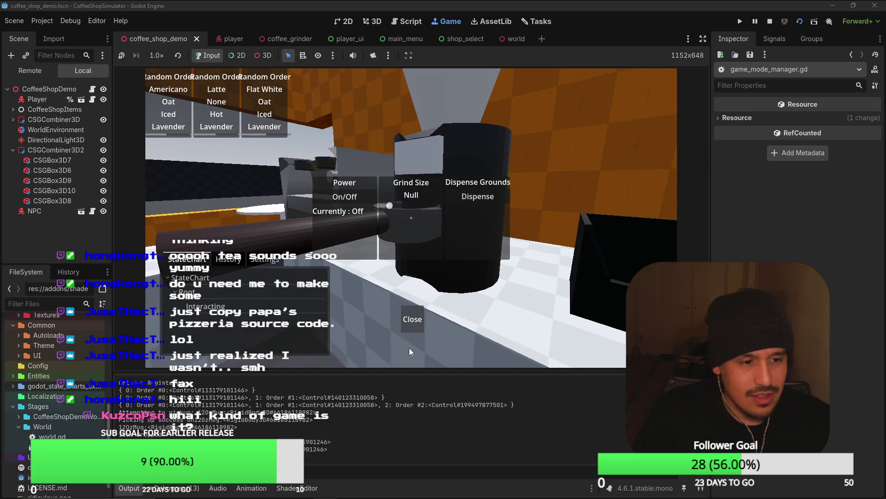
pyautogui.click(412, 319)
# Step: Repeatedly pick up and drop the portafilter, leave it on the counter, and stop the game
pyautogui.click(411, 217)
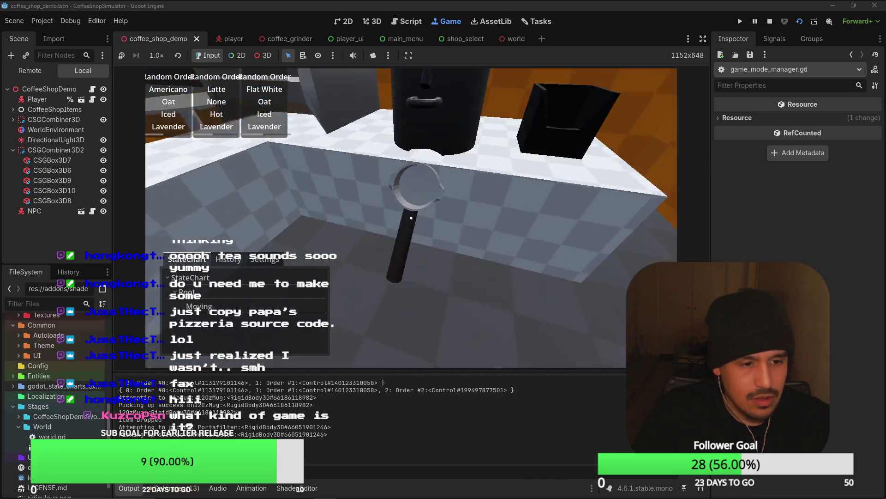
pyautogui.click(410, 218)
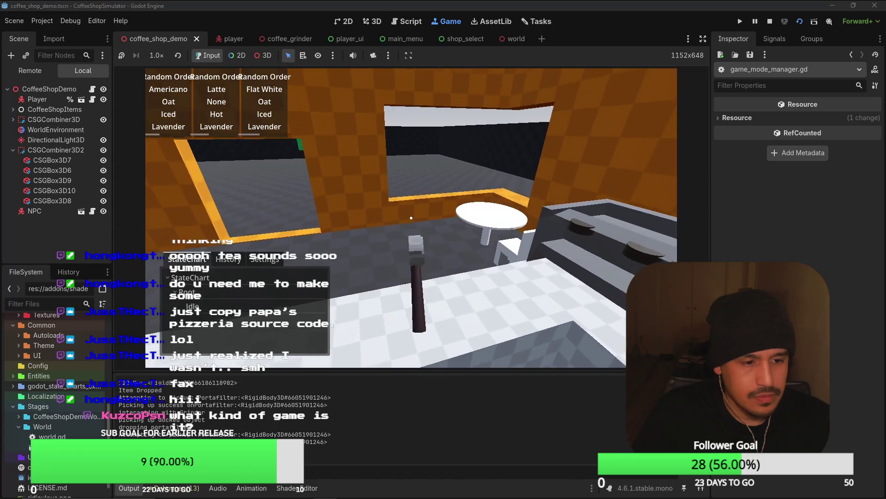
pyautogui.click(410, 217)
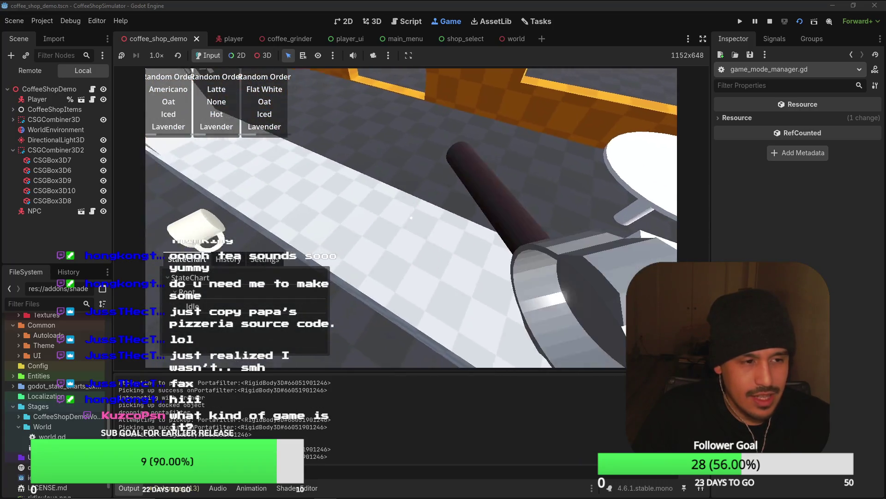
pyautogui.click(411, 217)
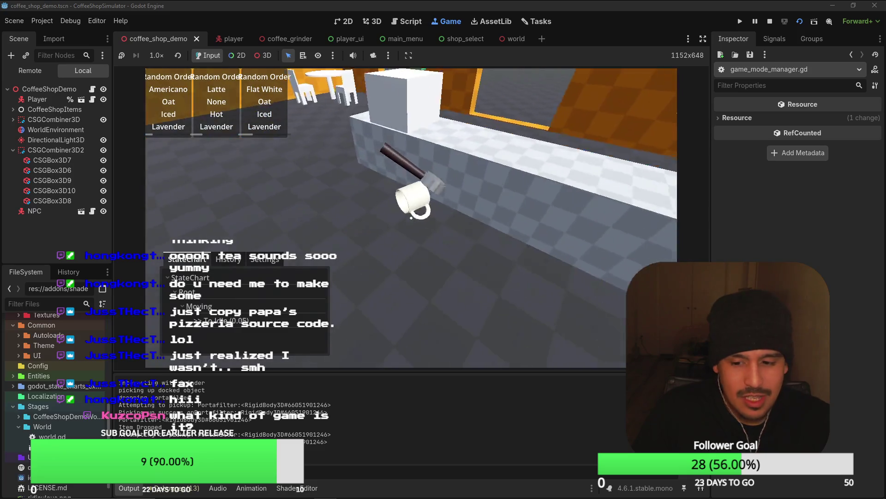
pyautogui.click(411, 217)
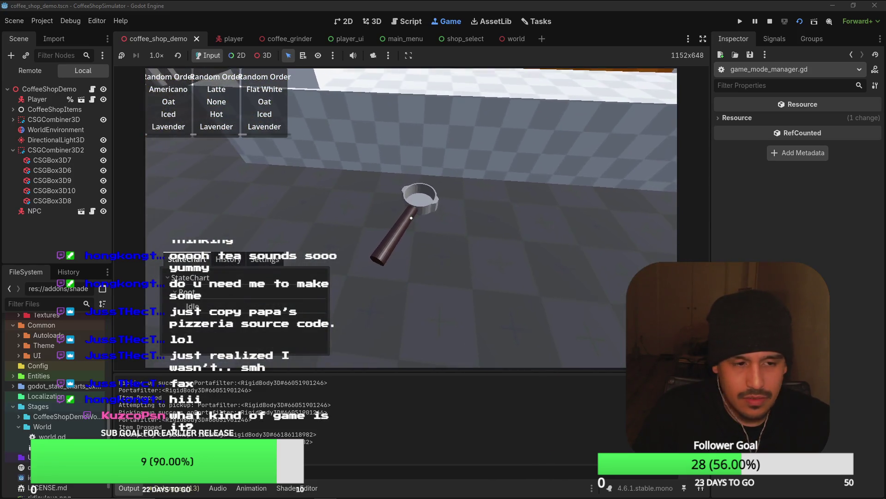
pyautogui.click(411, 218)
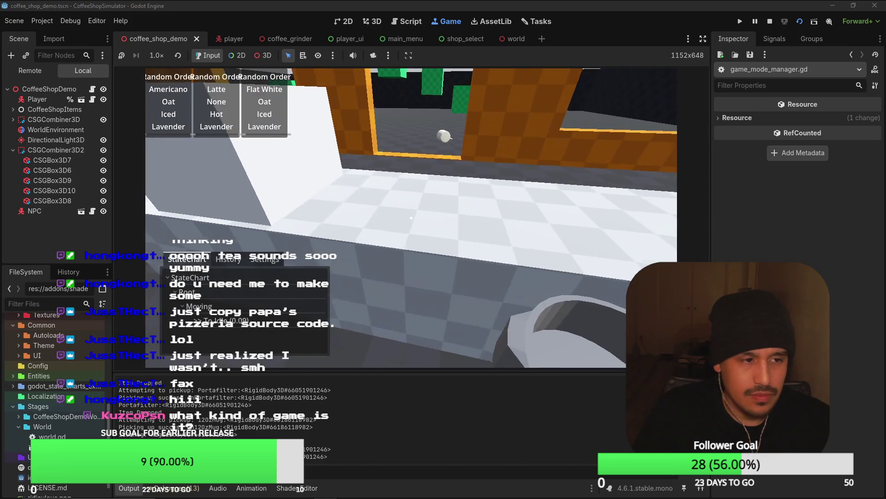
pyautogui.click(411, 217)
pyautogui.click(411, 218)
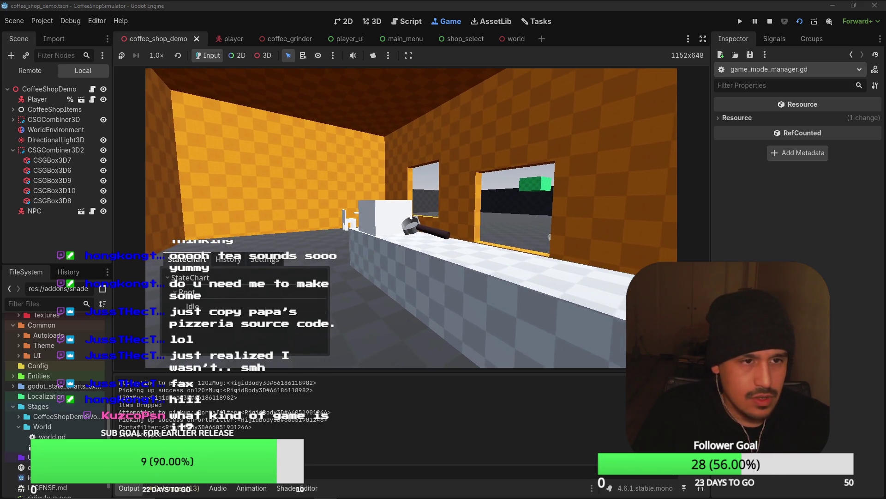
pyautogui.press('F8')
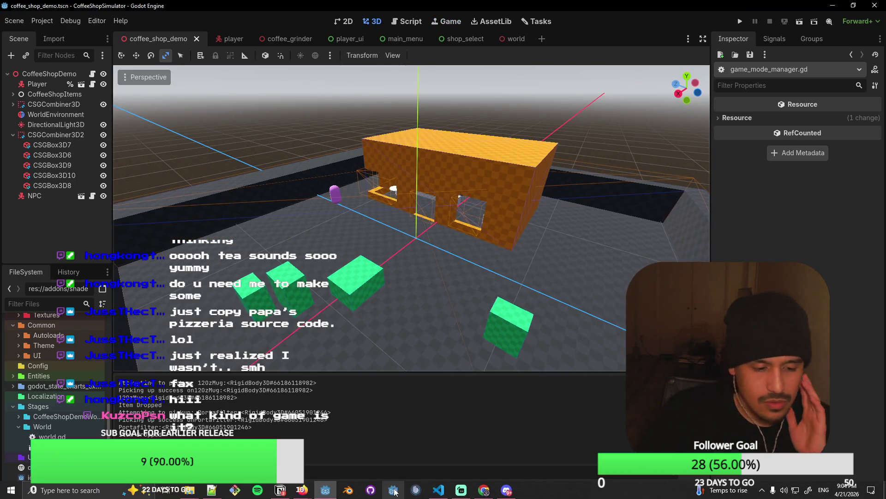
# Step: In VS Code, inspect lines 24–25 of order_manager.gd's create_random_order, where new_order is stored
pyautogui.hotkey('alt', 'Tab')
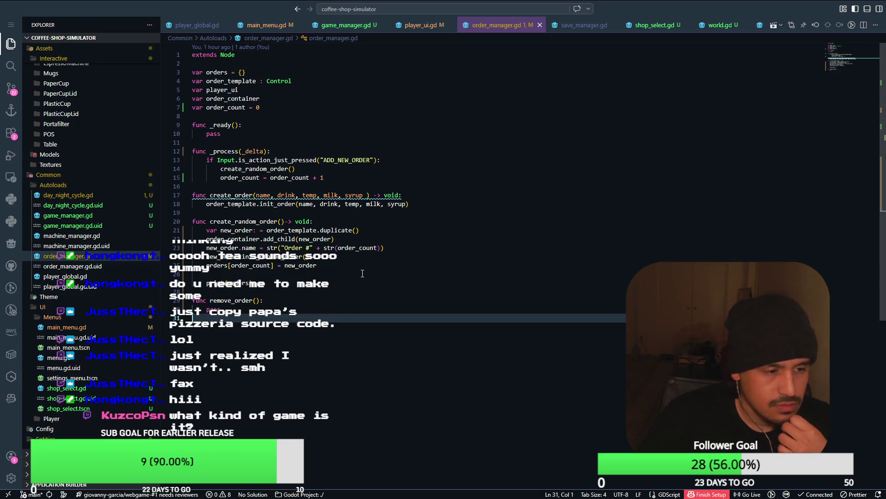
pyautogui.click(367, 268)
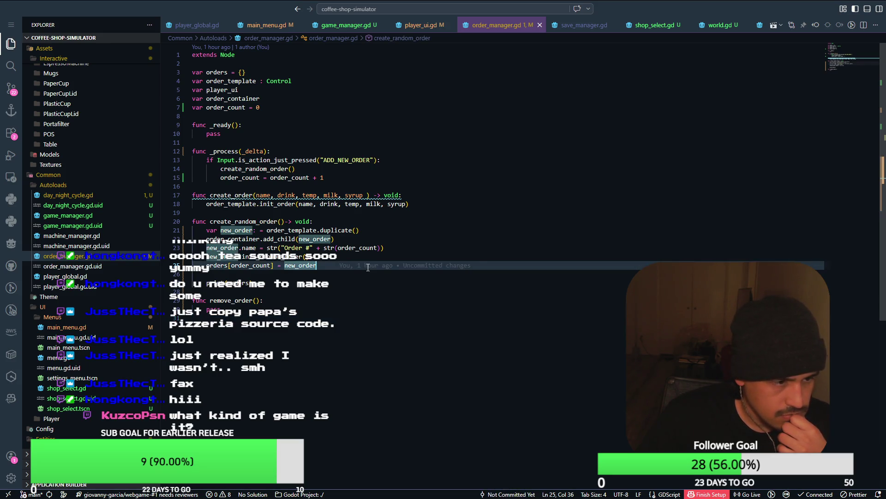
pyautogui.moveTo(356, 266)
pyautogui.click(307, 257)
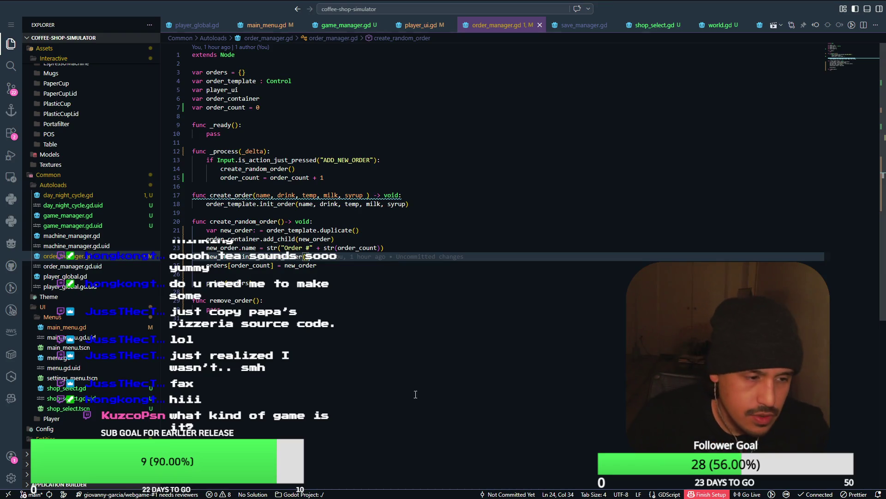
pyautogui.hotkey('alt', 'Tab')
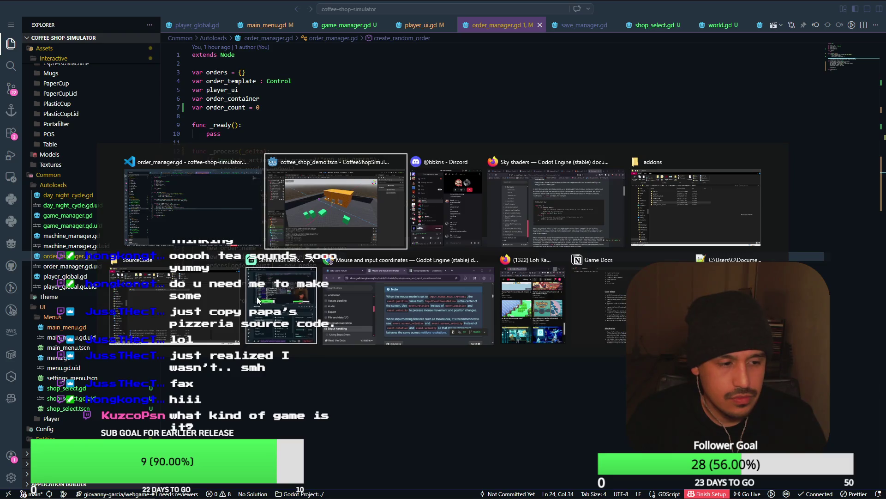
pyautogui.press('Escape')
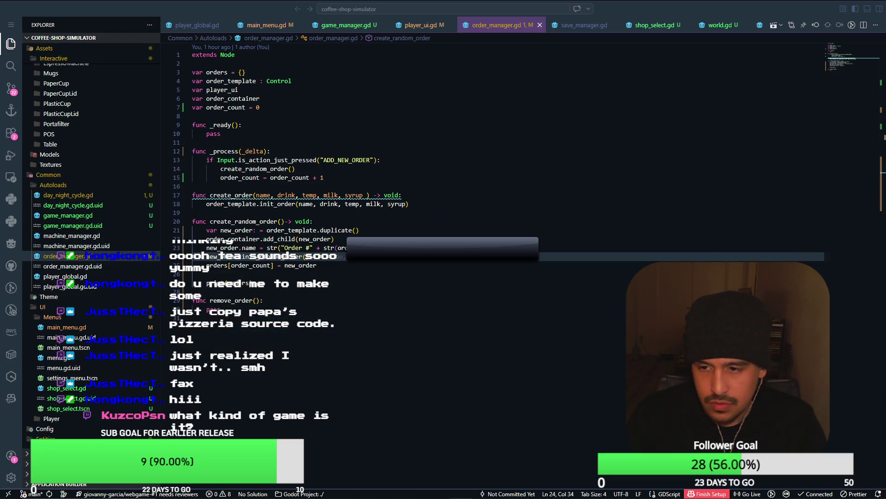